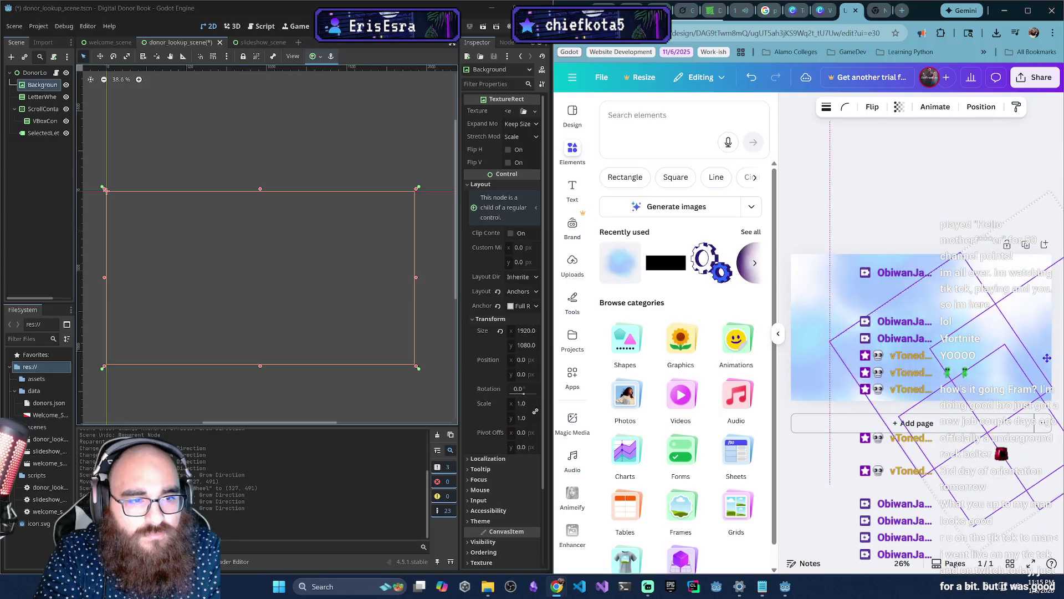
- Move the purple shape group, then undo back until the tilted diamond outline is gone
{"action": "mouse_move", "coordinate": [883, 319]}
{"action": "left_mouse_down"}
{"action": "mouse_move", "coordinate": [921, 391]}
{"action": "mouse_move", "coordinate": [937, 367]}
{"action": "mouse_move", "coordinate": [912, 365]}
{"action": "left_mouse_up"}
{"action": "key", "text": "ctrl+z"}
{"action": "key", "text": "ctrl+z"}
{"action": "key", "text": "ctrl+z"}
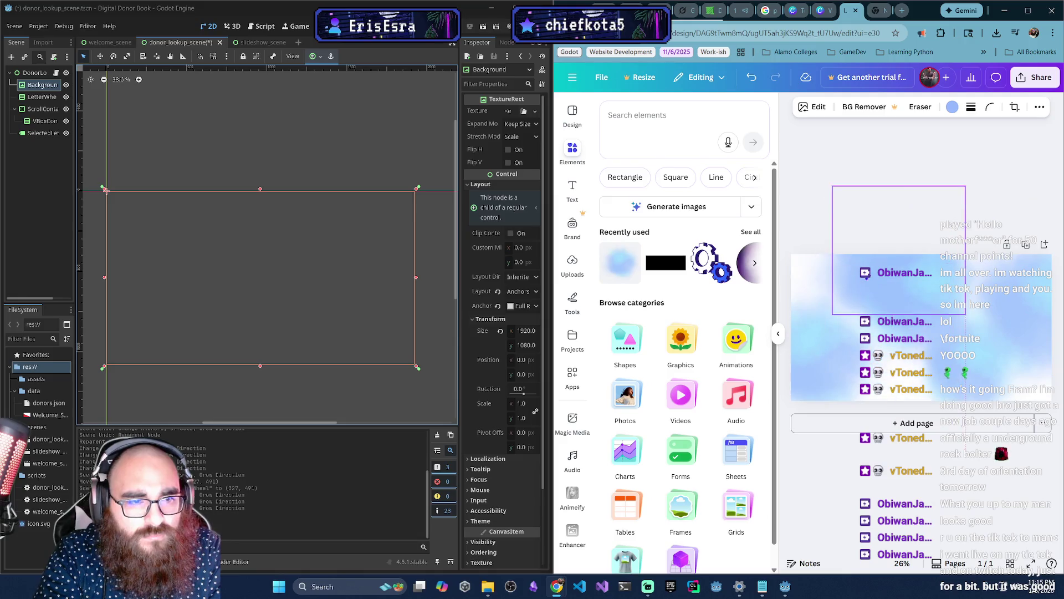
{"action": "key", "text": "ctrl+z"}
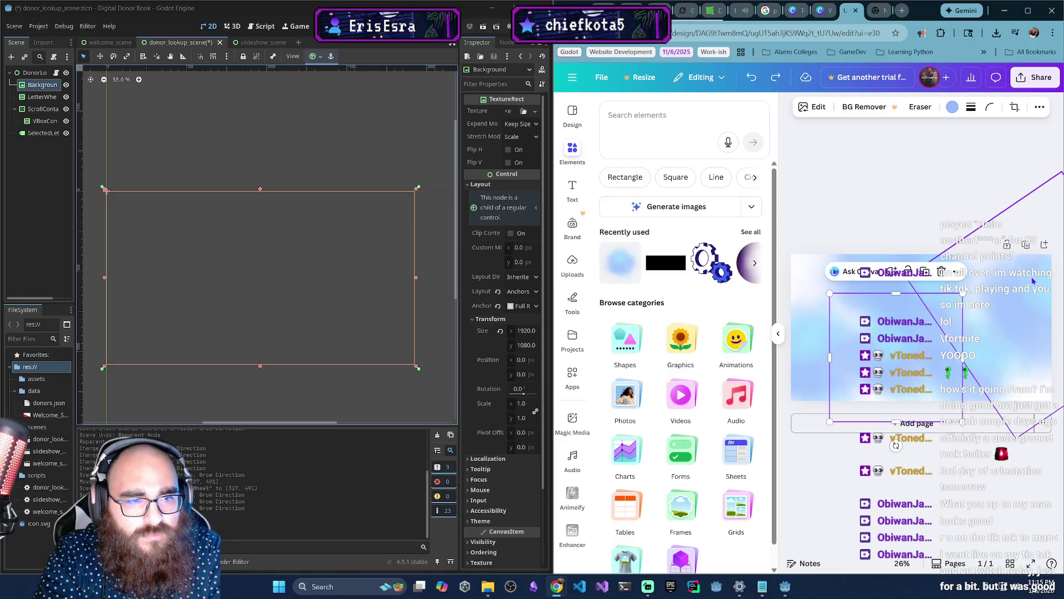
{"action": "key", "text": "ctrl+z"}
{"action": "key", "text": "ctrl+z"}
{"action": "key", "text": "ctrl+z"}
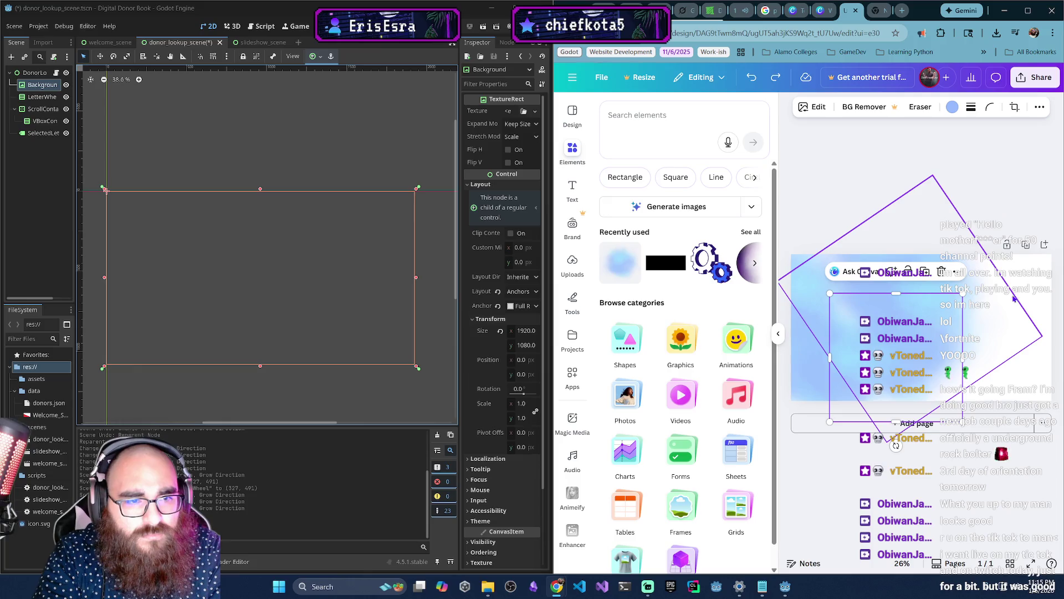
{"action": "key", "text": "ctrl+z"}
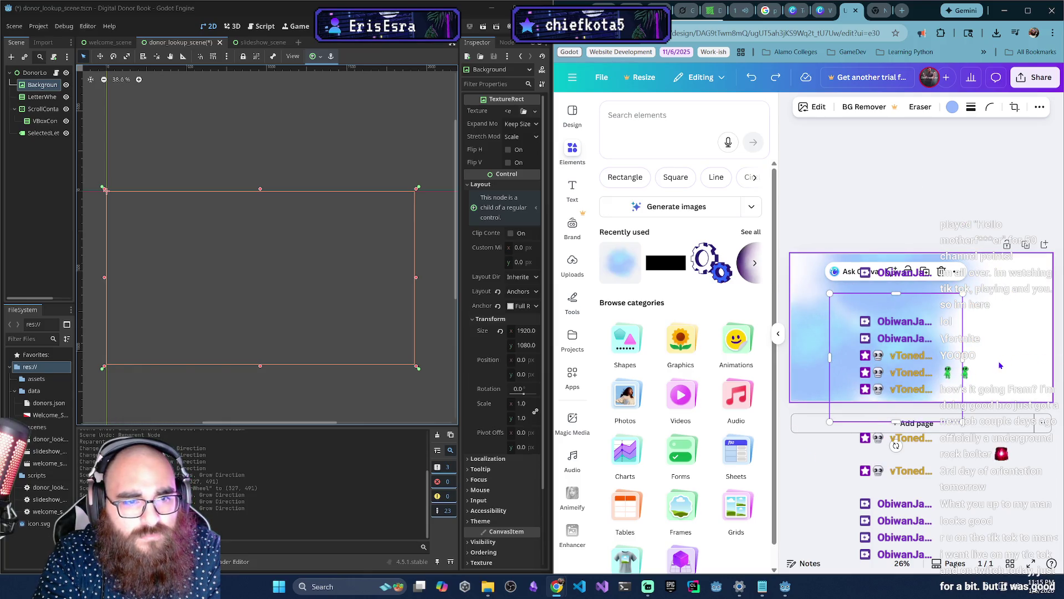
- Nudge the shape and rotate it with the background slightly counter-clockwise, then open Share
{"action": "left_click_drag", "start_coordinate": [895, 335], "coordinate": [909, 350]}
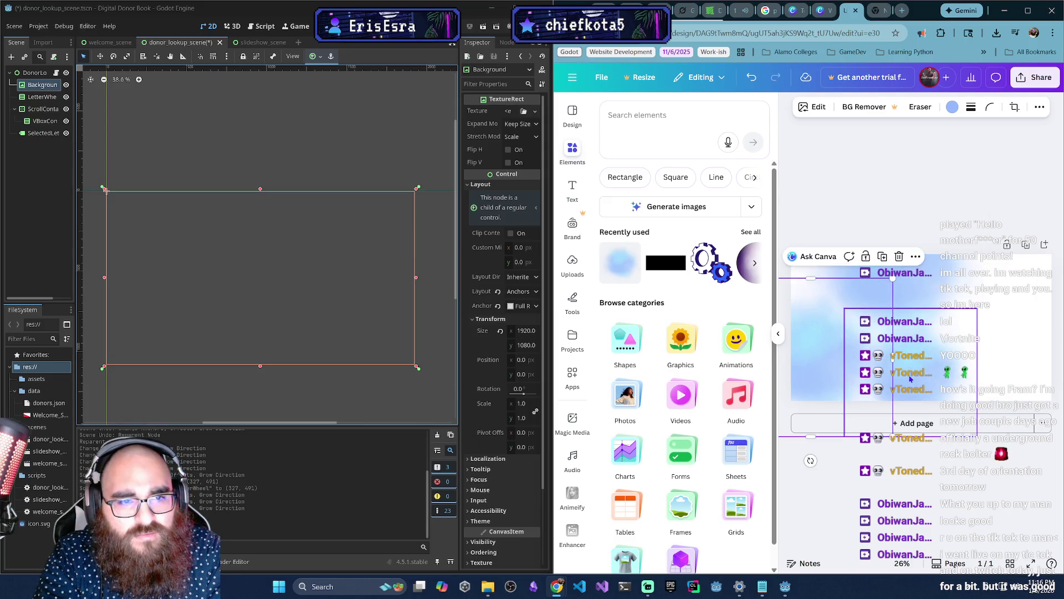
{"action": "left_click", "coordinate": [815, 366], "text": "shift"}
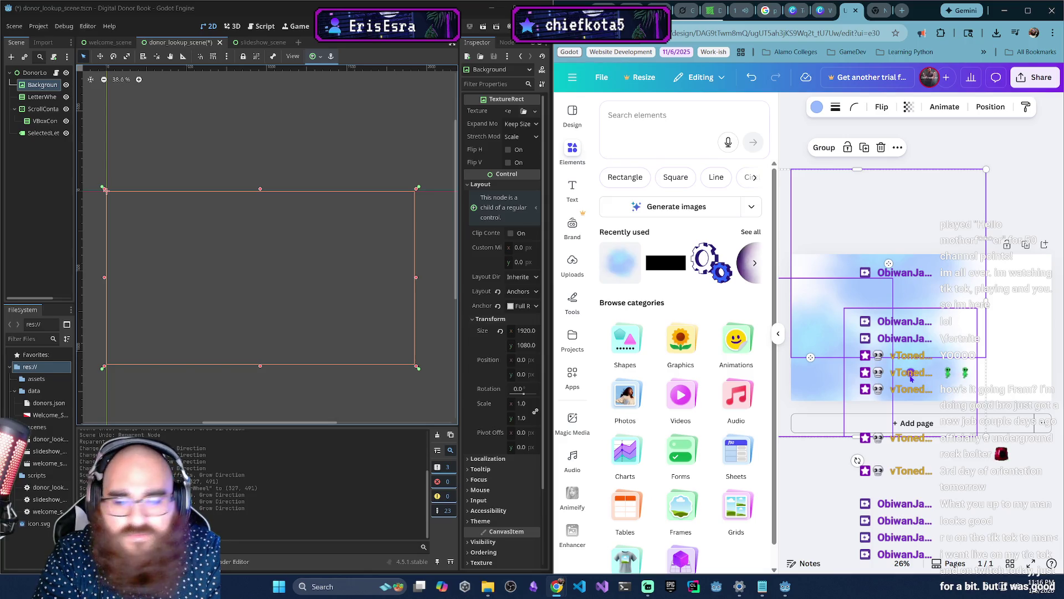
{"action": "mouse_move", "coordinate": [858, 460]}
{"action": "left_mouse_down"}
{"action": "mouse_move", "coordinate": [914, 460]}
{"action": "mouse_move", "coordinate": [976, 421]}
{"action": "mouse_move", "coordinate": [1018, 345]}
{"action": "mouse_move", "coordinate": [1003, 302]}
{"action": "left_mouse_up"}
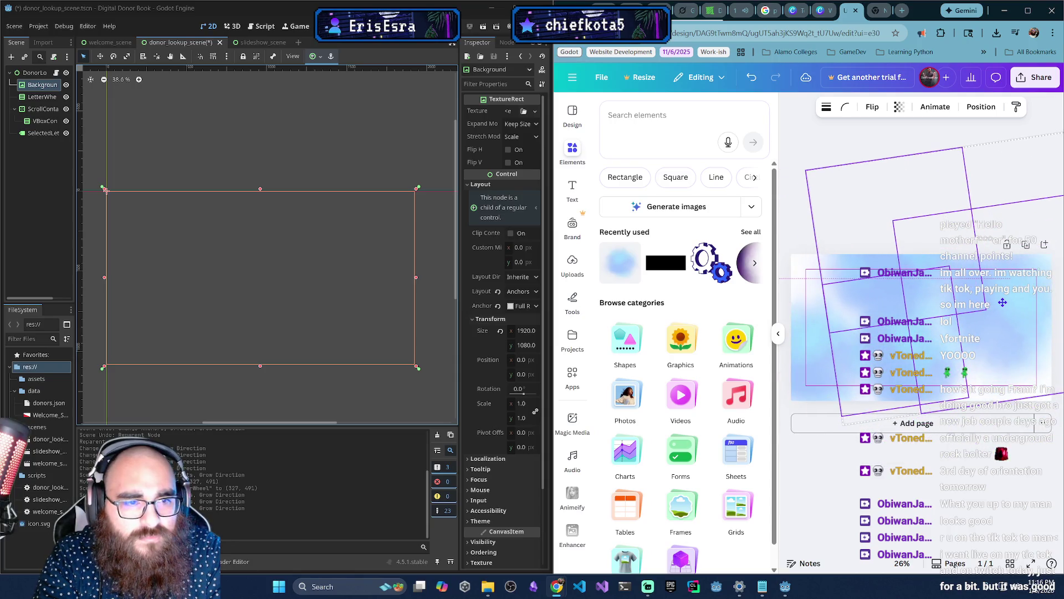
{"action": "left_click", "coordinate": [873, 171]}
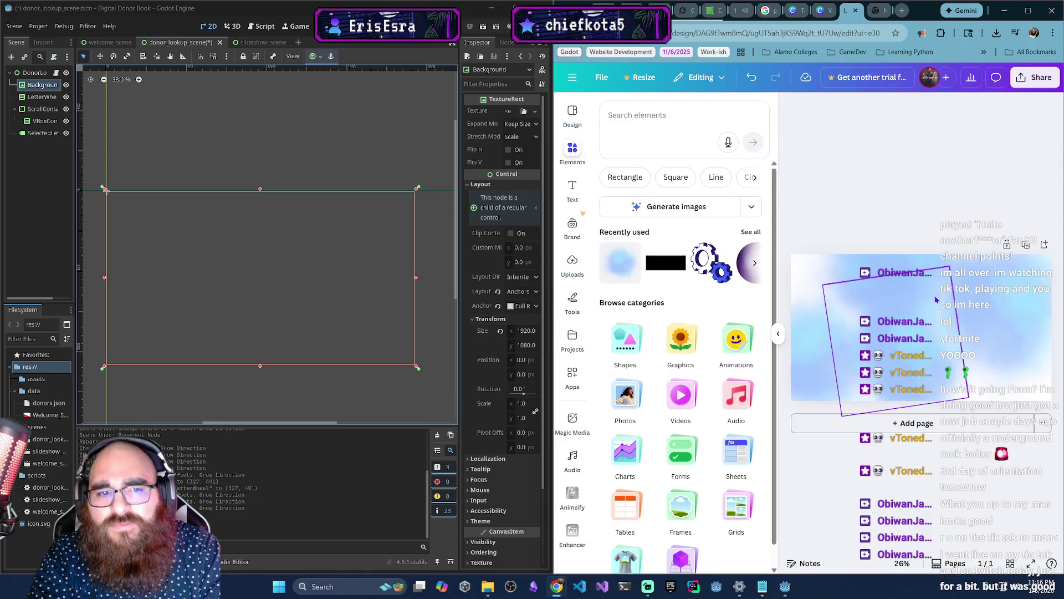
{"action": "left_click", "coordinate": [1034, 77]}
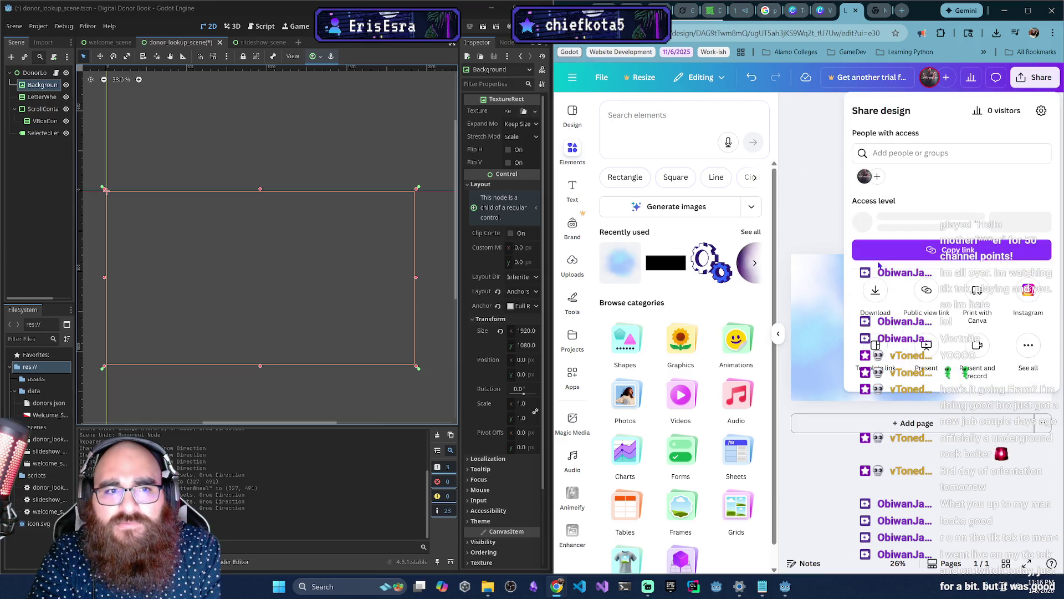
- Rename the Canva design to donor_lookup_scene_BG
{"action": "left_click", "coordinate": [875, 292]}
{"action": "left_click", "coordinate": [937, 310]}
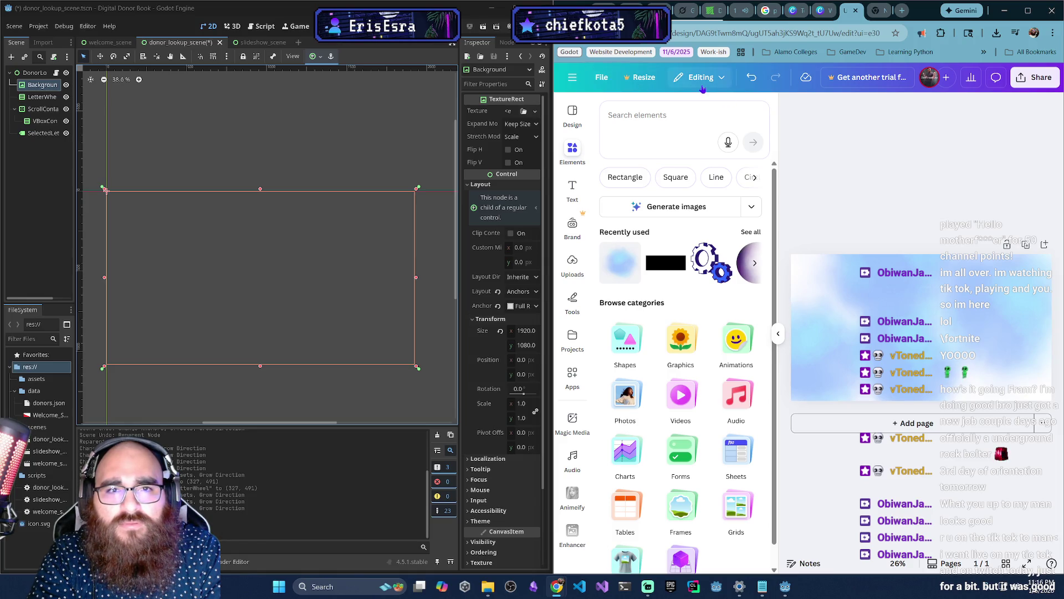
{"action": "left_click", "coordinate": [602, 77]}
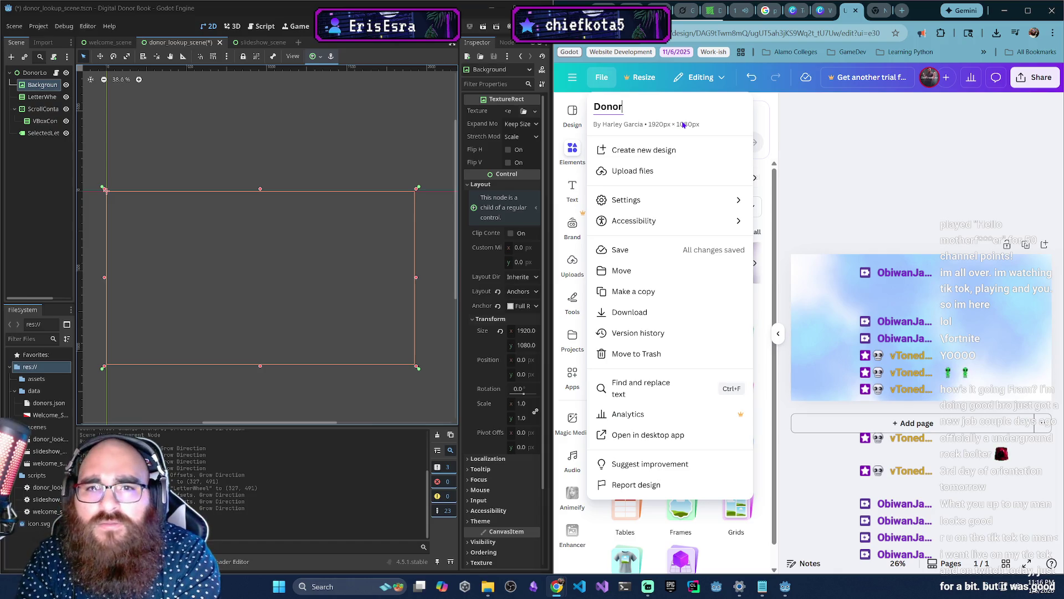
{"action": "key", "text": "BackSpace"}
{"action": "key", "text": "BackSpace"}
{"action": "type", "text": "donor_lookup"}
{"action": "key", "text": "BackSpace"}
{"action": "key", "text": "BackSpace"}
{"action": "key", "text": "BackSpace"}
{"action": "type", "text": "up_scene_BG"}
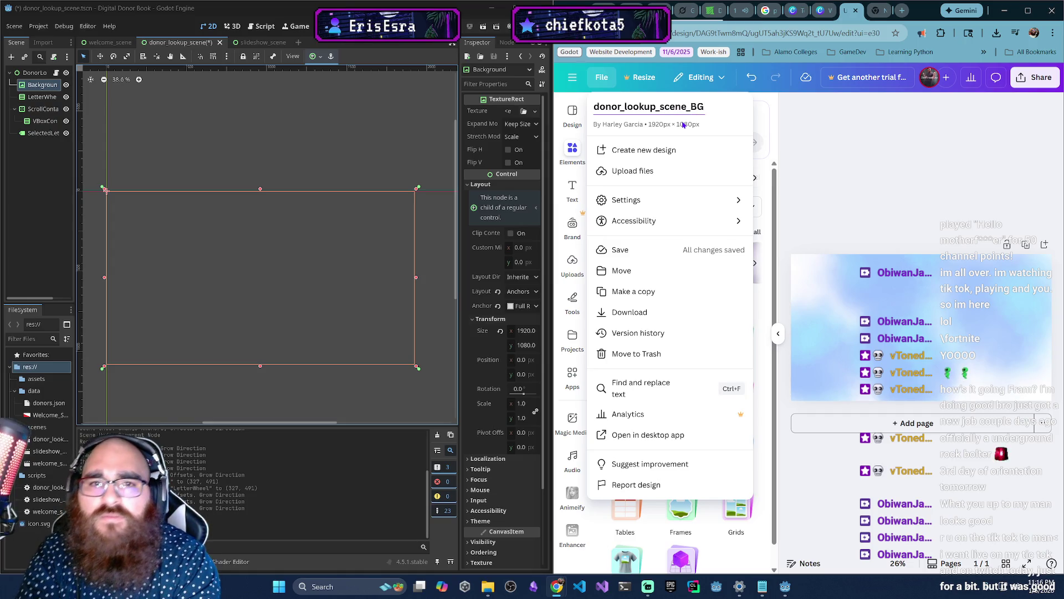
{"action": "key", "text": "Return"}
- Download the design as a 1920×1080 PNG and open the Downloads folder
{"action": "left_click", "coordinate": [1034, 77]}
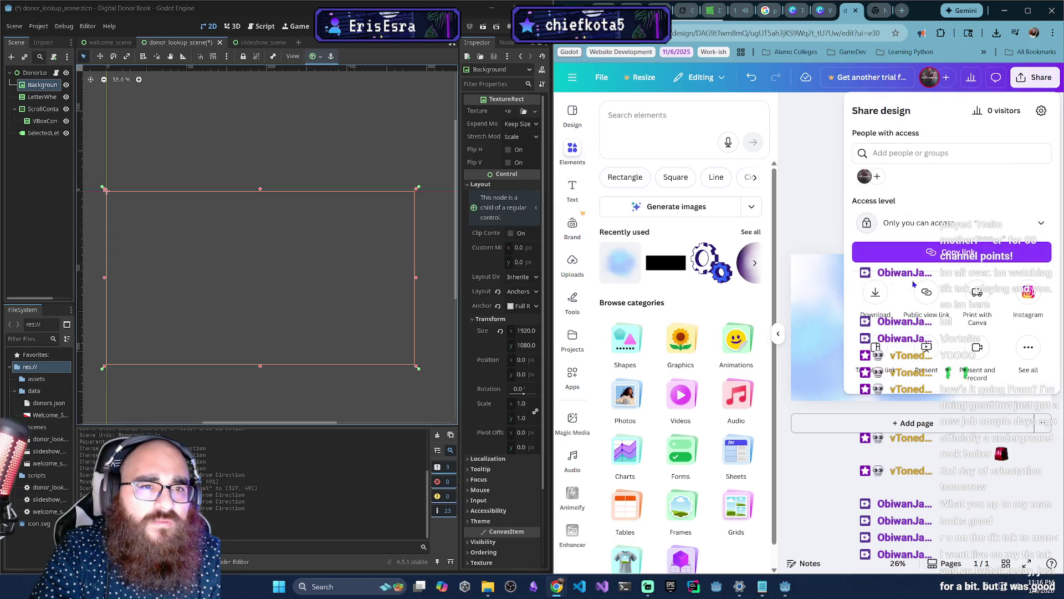
{"action": "left_click", "coordinate": [871, 304]}
{"action": "left_click", "coordinate": [951, 308]}
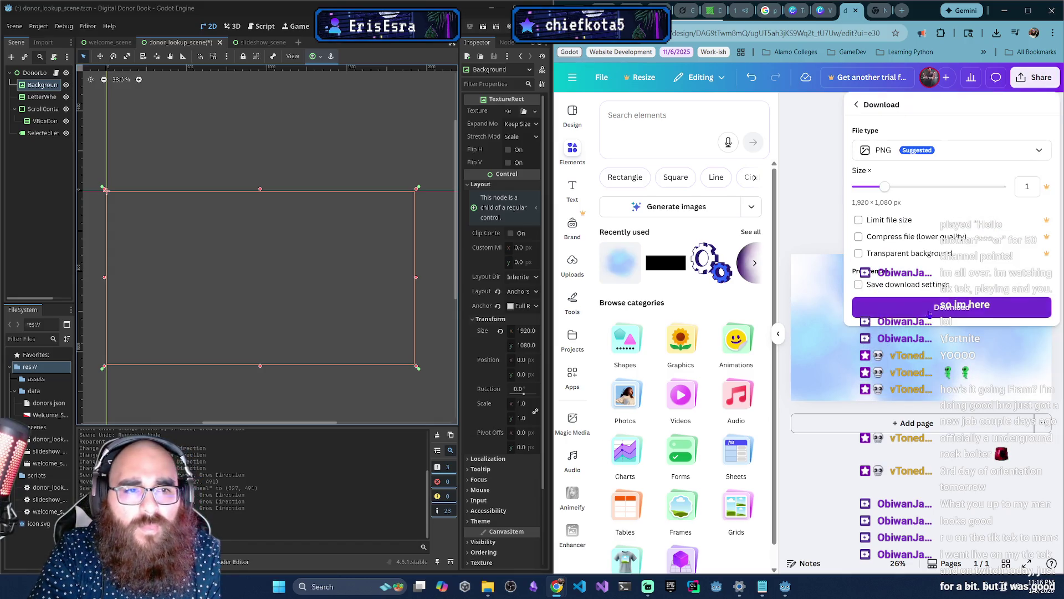
{"action": "left_click", "coordinate": [487, 586]}
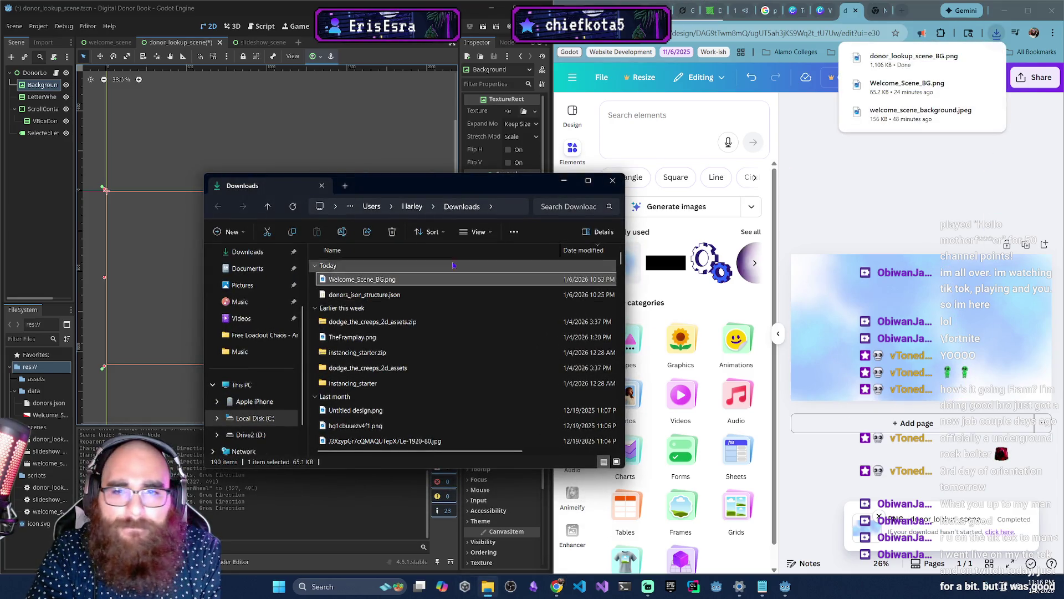
- Copy donor_lookup_scene_BG.png from Downloads into the project's res://data folder
{"action": "left_click", "coordinate": [288, 212]}
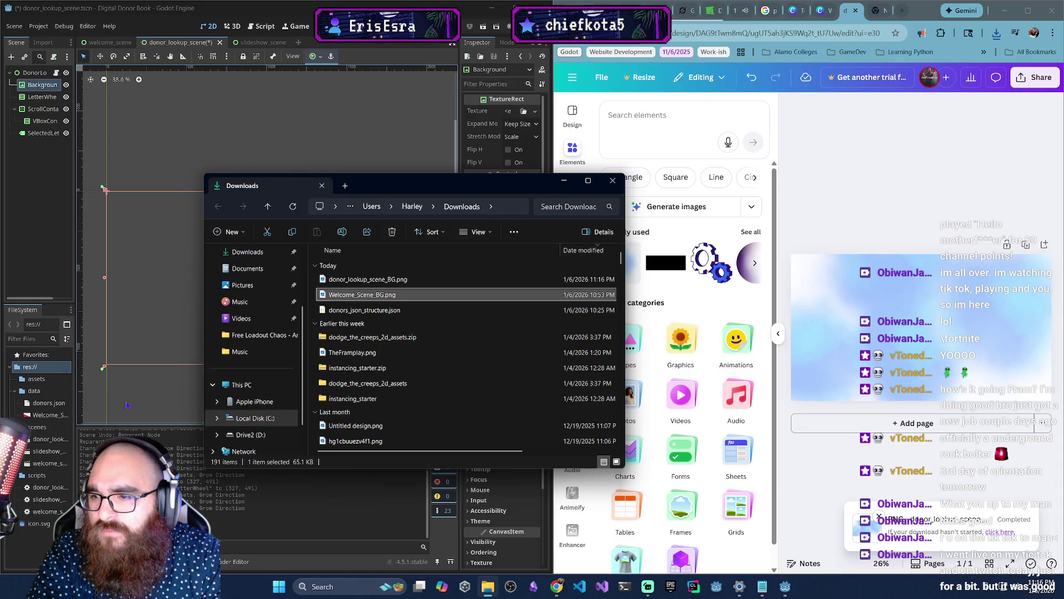
{"action": "left_click", "coordinate": [50, 393]}
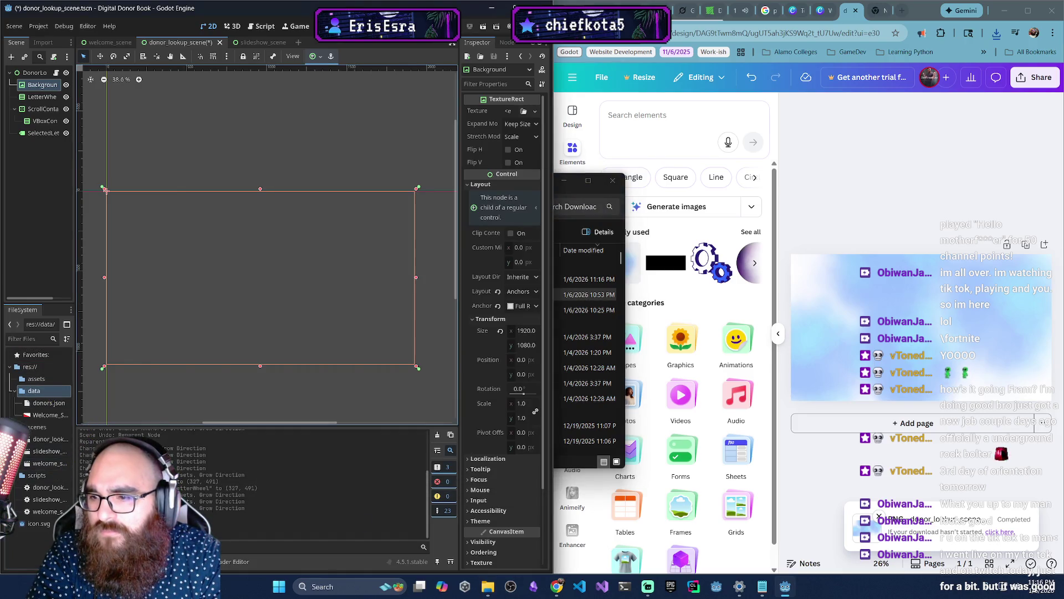
{"action": "left_click", "coordinate": [603, 368]}
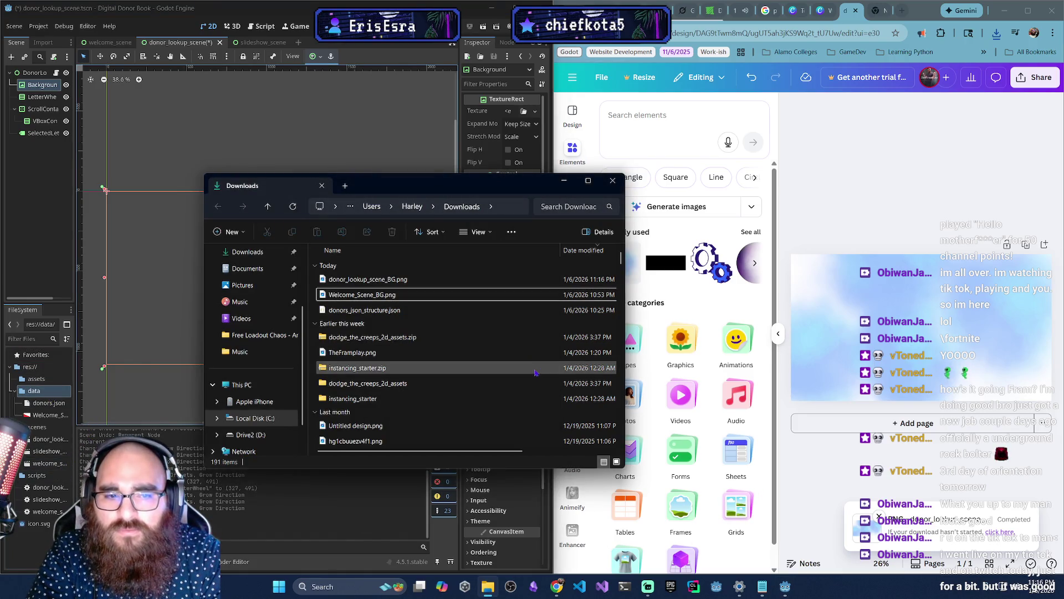
{"action": "mouse_move", "coordinate": [366, 279]}
{"action": "left_mouse_down"}
{"action": "mouse_move", "coordinate": [277, 296]}
{"action": "mouse_move", "coordinate": [34, 390]}
{"action": "left_mouse_up"}
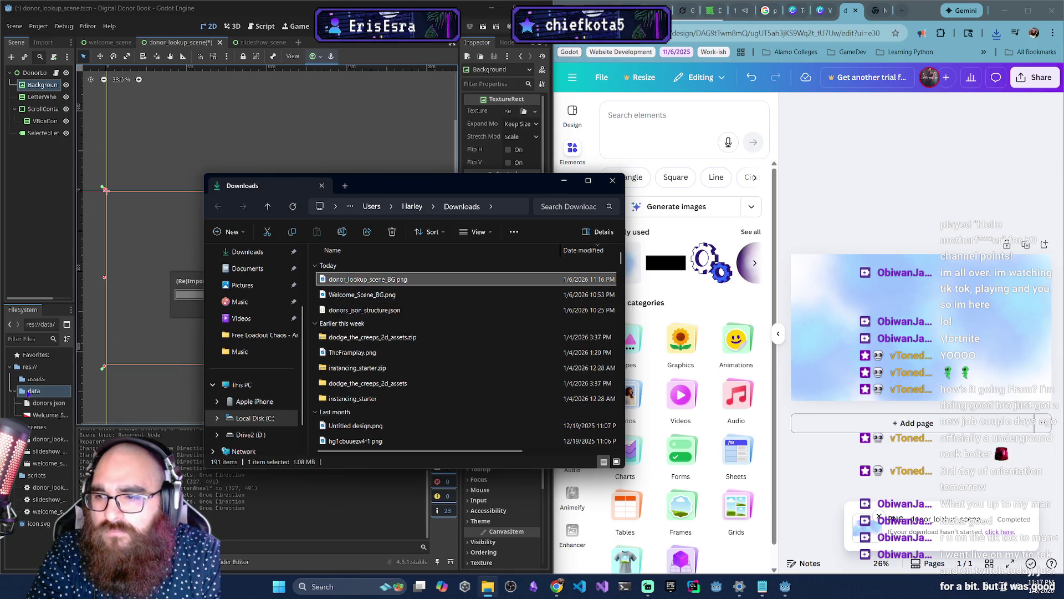
{"action": "left_click", "coordinate": [612, 179]}
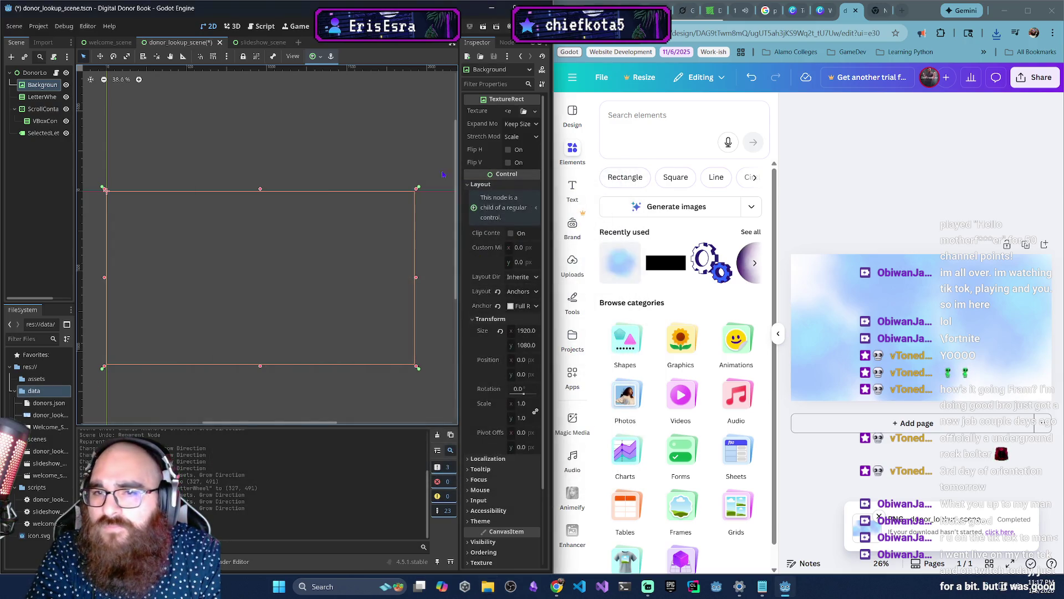
- Load donor_lookup_scene_BG as the Background node's Texture in the Inspector
{"action": "left_click", "coordinate": [524, 111]}
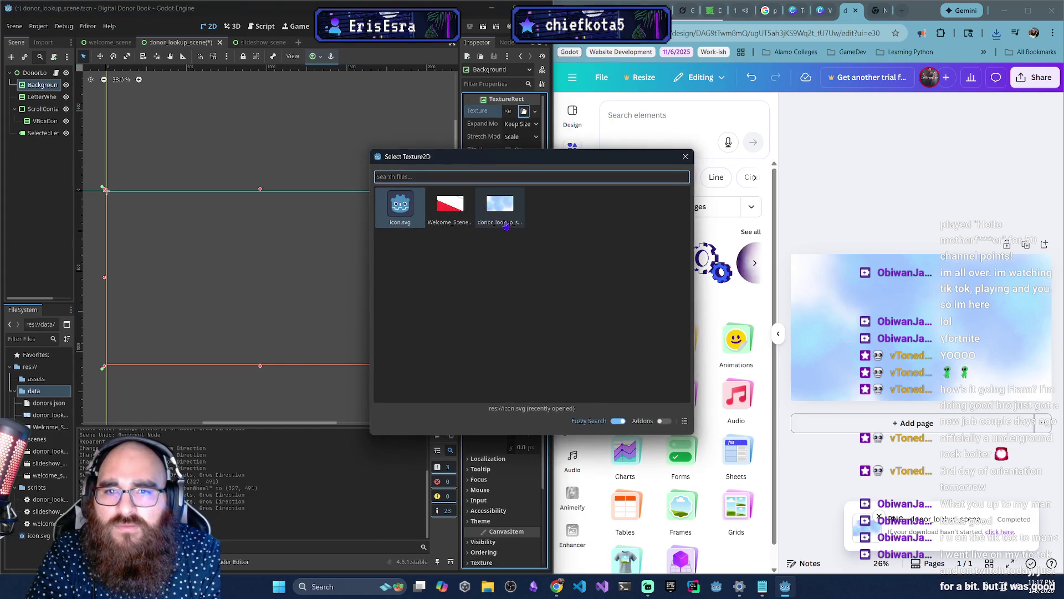
{"action": "double_click", "coordinate": [501, 206]}
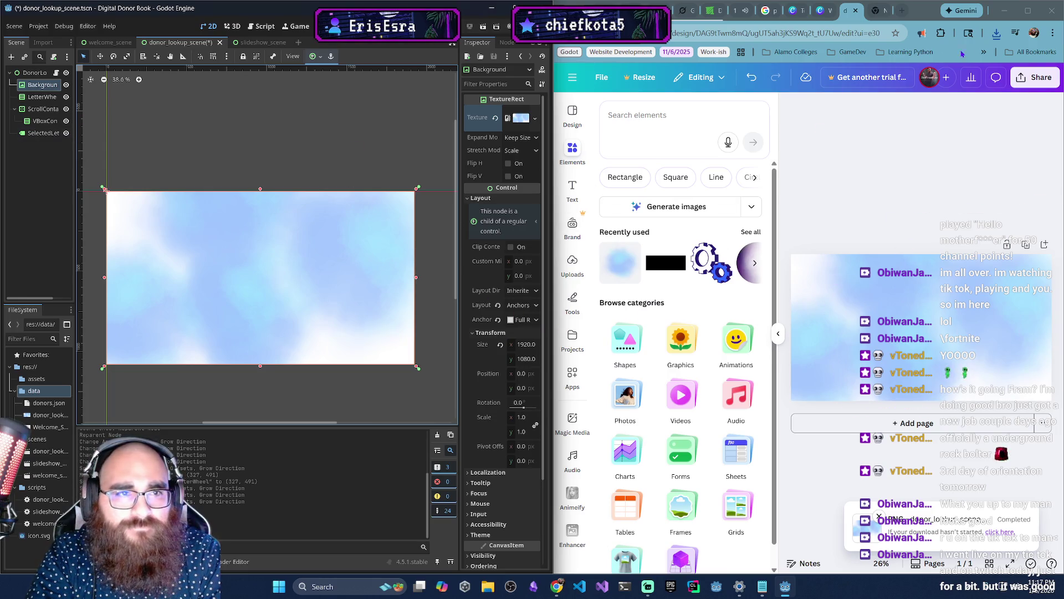
{"action": "left_click", "coordinate": [716, 10]}
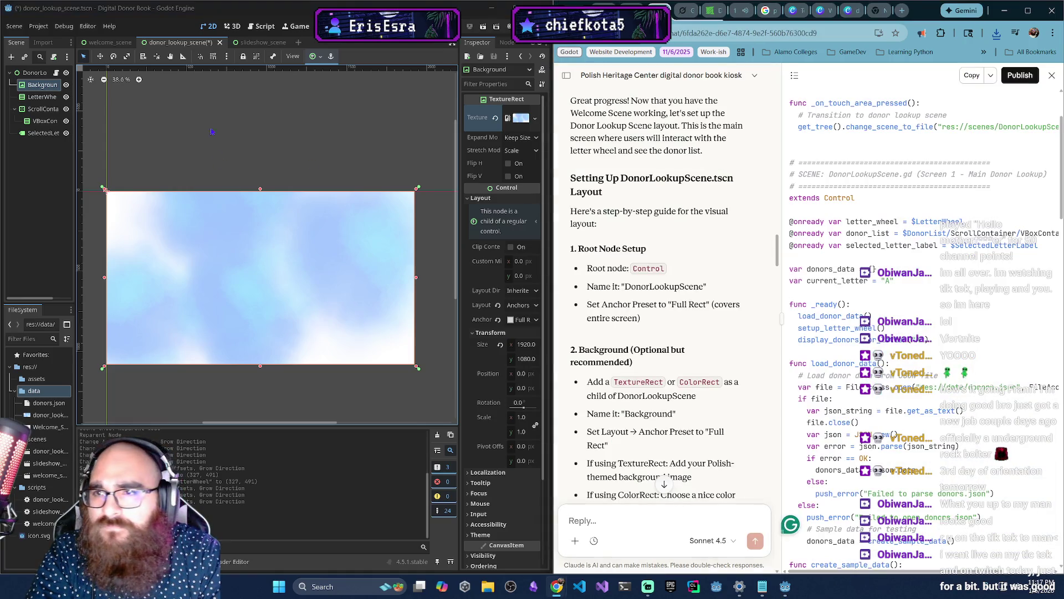
- Run the project from the welcome_scene tab to see the blue cloudy donor screen
{"action": "left_click", "coordinate": [156, 84]}
{"action": "left_click", "coordinate": [108, 42]}
{"action": "left_click", "coordinate": [483, 26]}
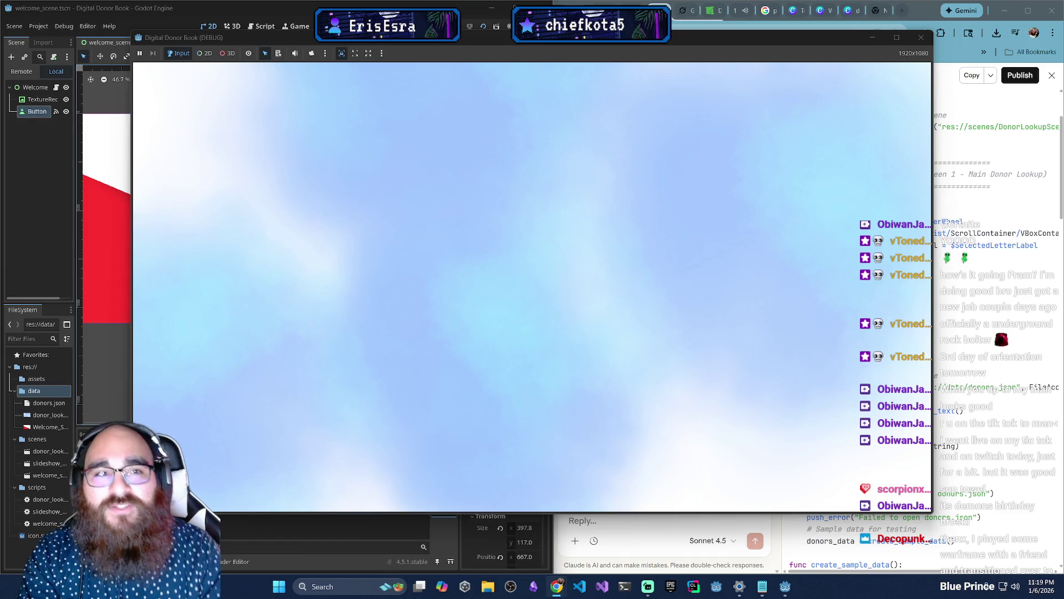
- Close the Digital Donor Book (DEBUG) window to return to the welcome scene
{"action": "left_click", "coordinate": [921, 37]}
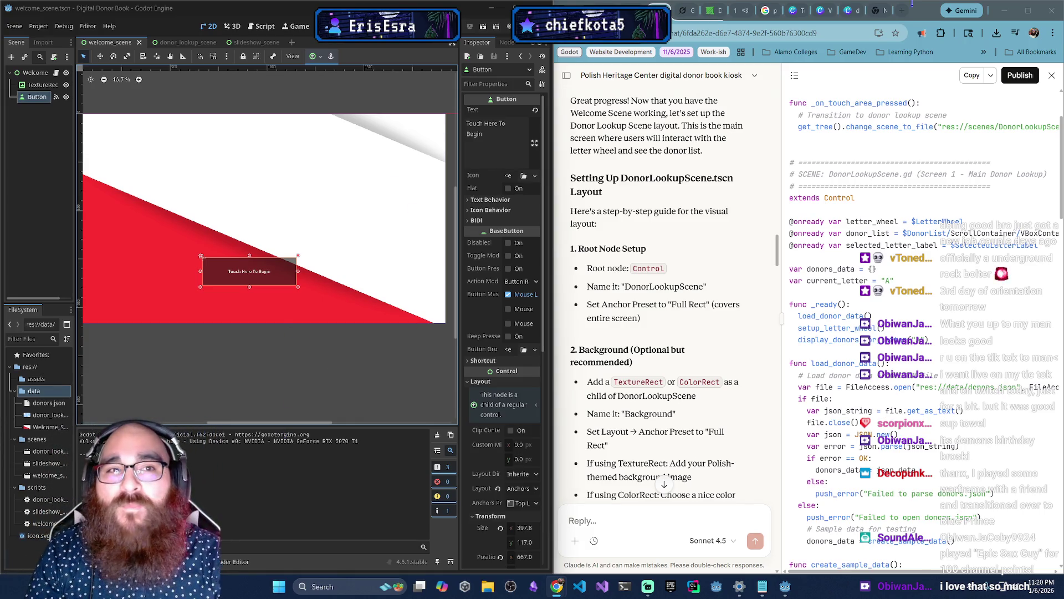
{"action": "left_click", "coordinate": [880, 11]}
- Search Google for 'blue prince', preview its images, then visit and close its Steam page
{"action": "left_click", "coordinate": [734, 212]}
{"action": "type", "text": "blue prince"}
{"action": "key", "text": "Return"}
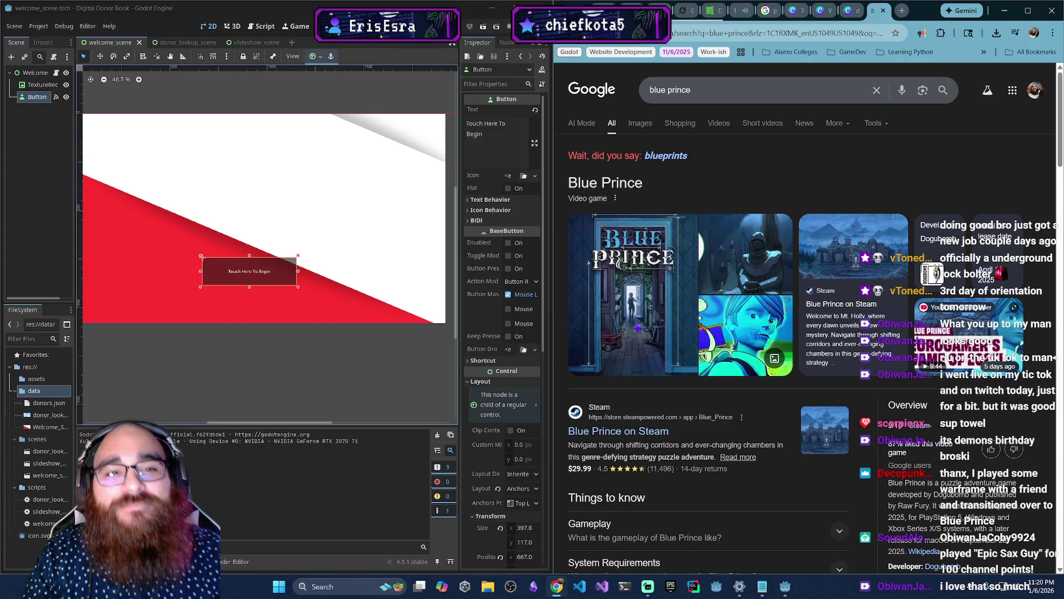
{"action": "left_click", "coordinate": [650, 320]}
{"action": "left_click", "coordinate": [724, 283]}
{"action": "left_click", "coordinate": [723, 318]}
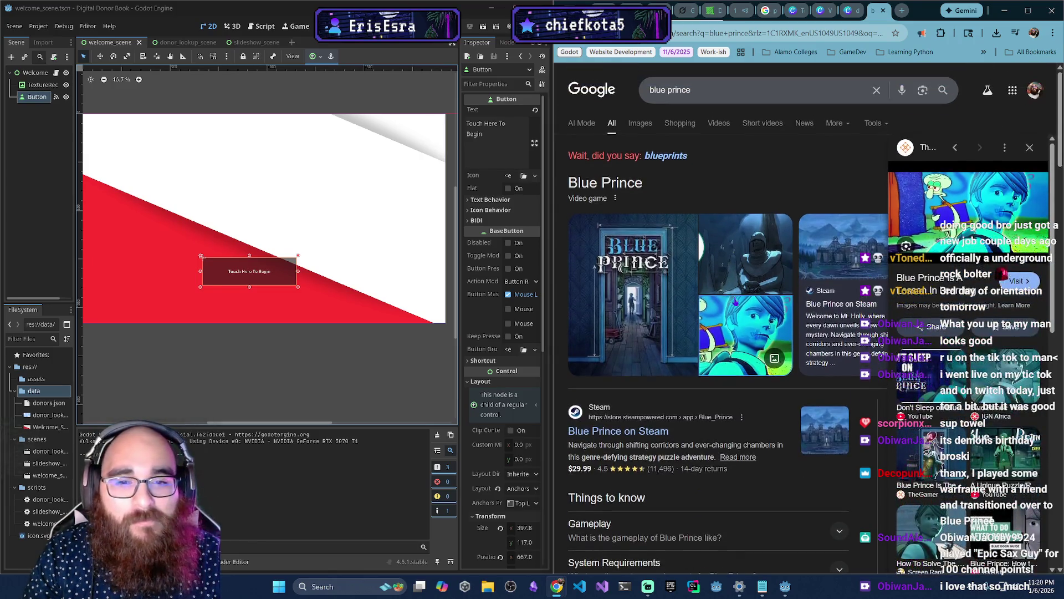
{"action": "left_click", "coordinate": [620, 432]}
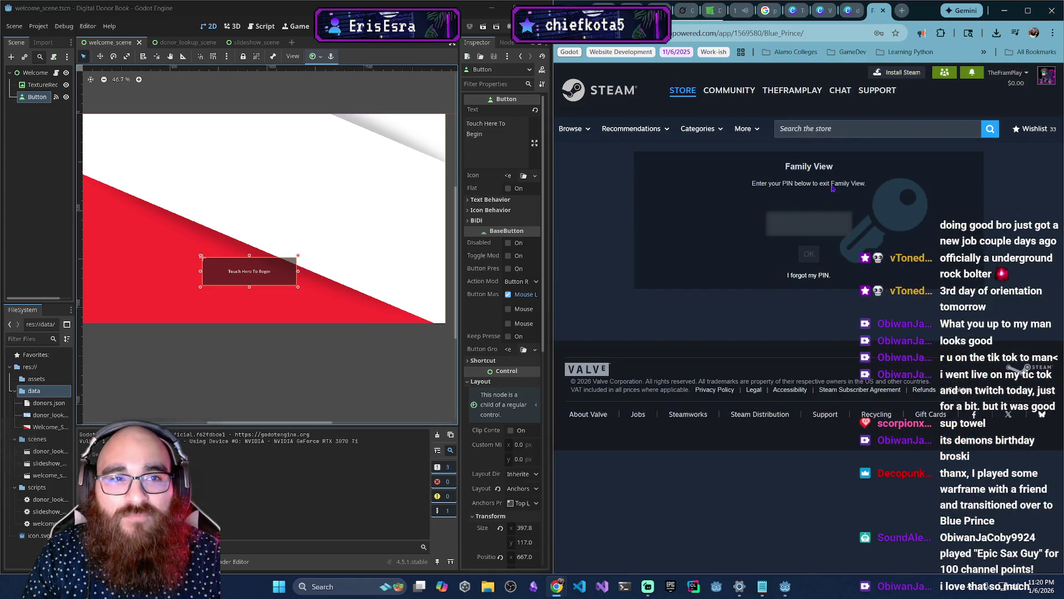
{"action": "key", "text": "ctrl+w"}
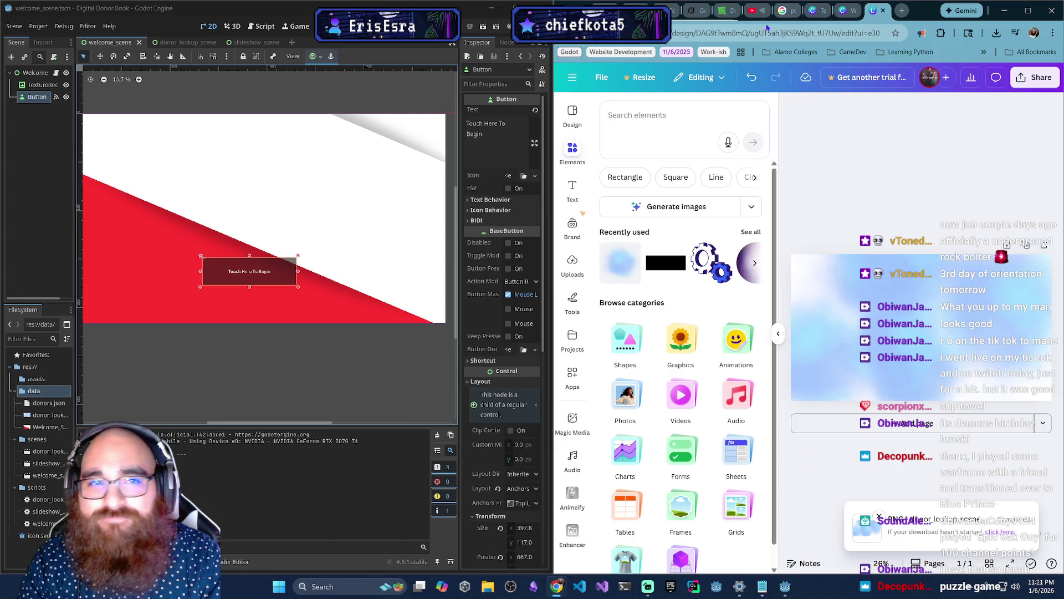
- Select the WelcomeScene root node and run the project to show Touch Here To Begin
{"action": "left_click", "coordinate": [662, 10]}
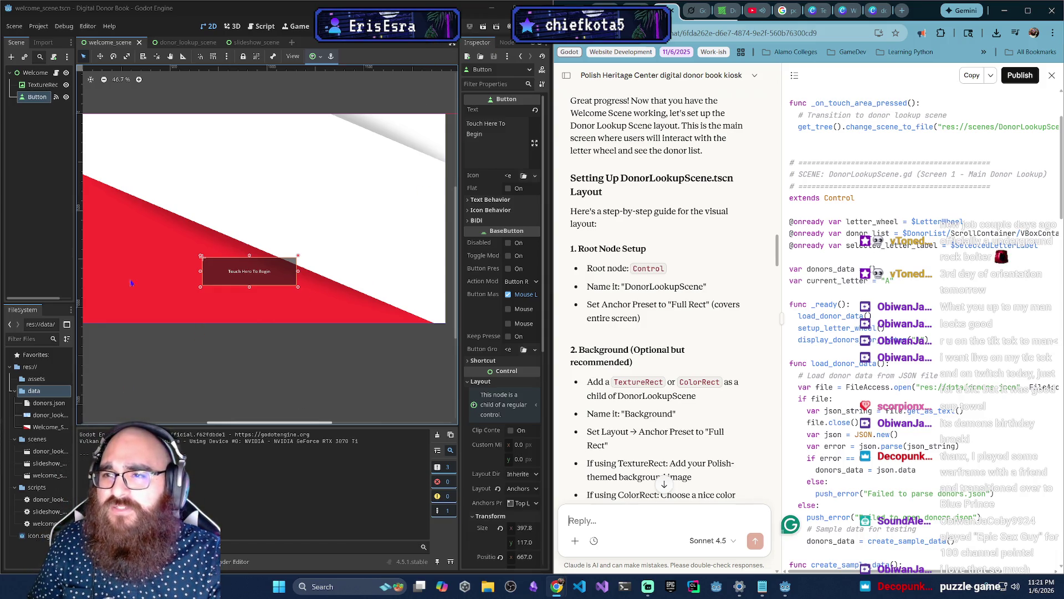
{"action": "left_click", "coordinate": [36, 73]}
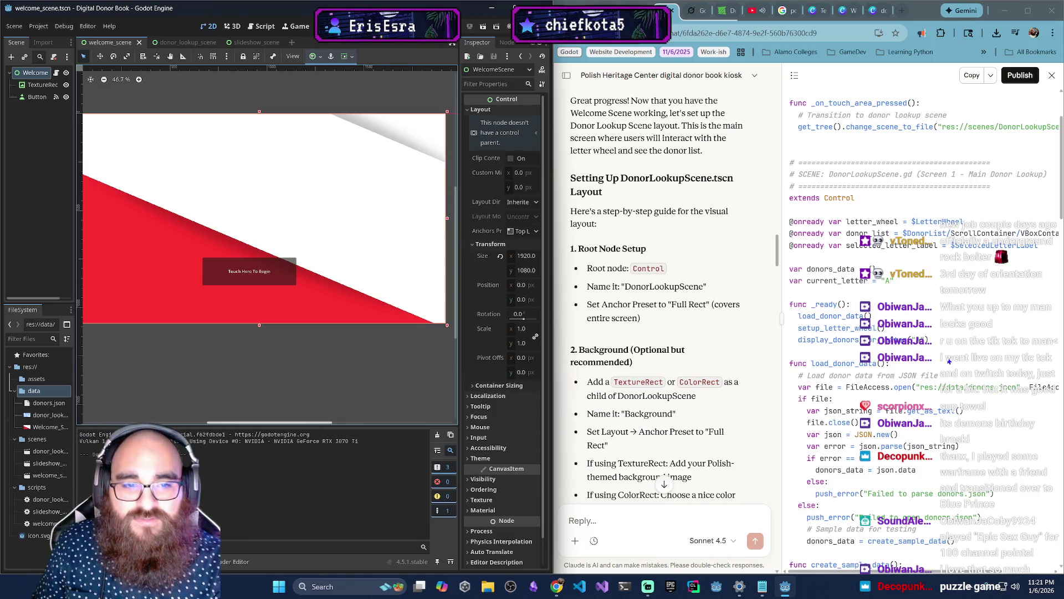
{"action": "scroll", "coordinate": [877, 473], "scroll_direction": "down", "scroll_amount": 3}
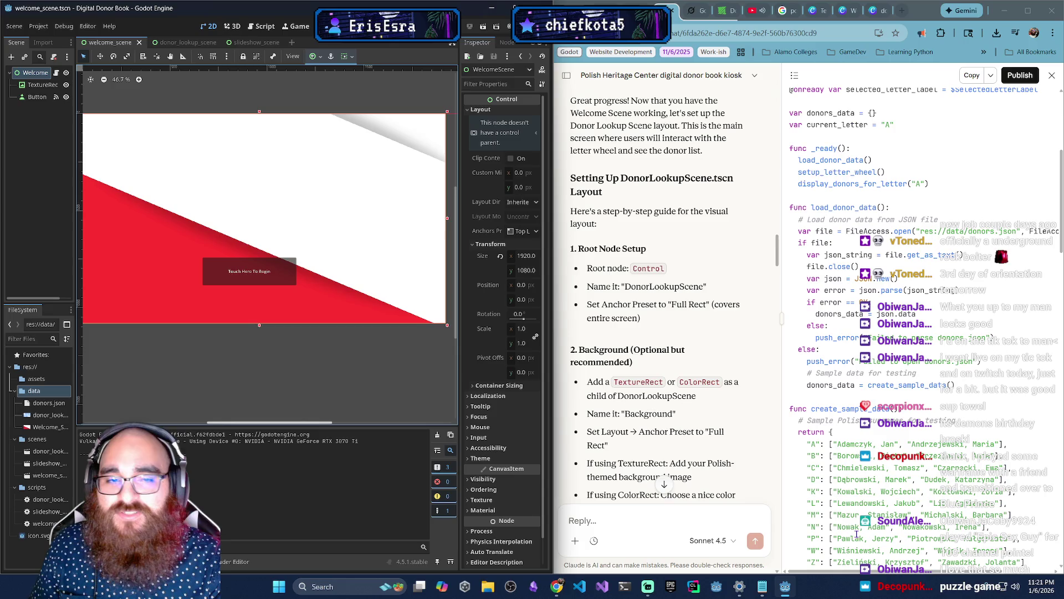
{"action": "scroll", "coordinate": [837, 375], "scroll_direction": "down", "scroll_amount": 2}
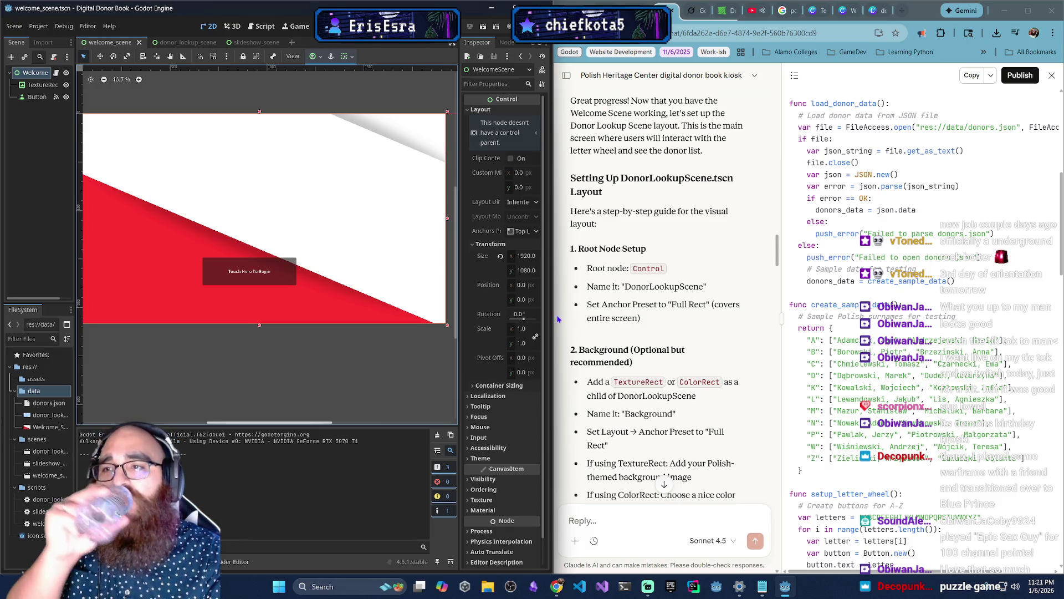
{"action": "left_click", "coordinate": [483, 26]}
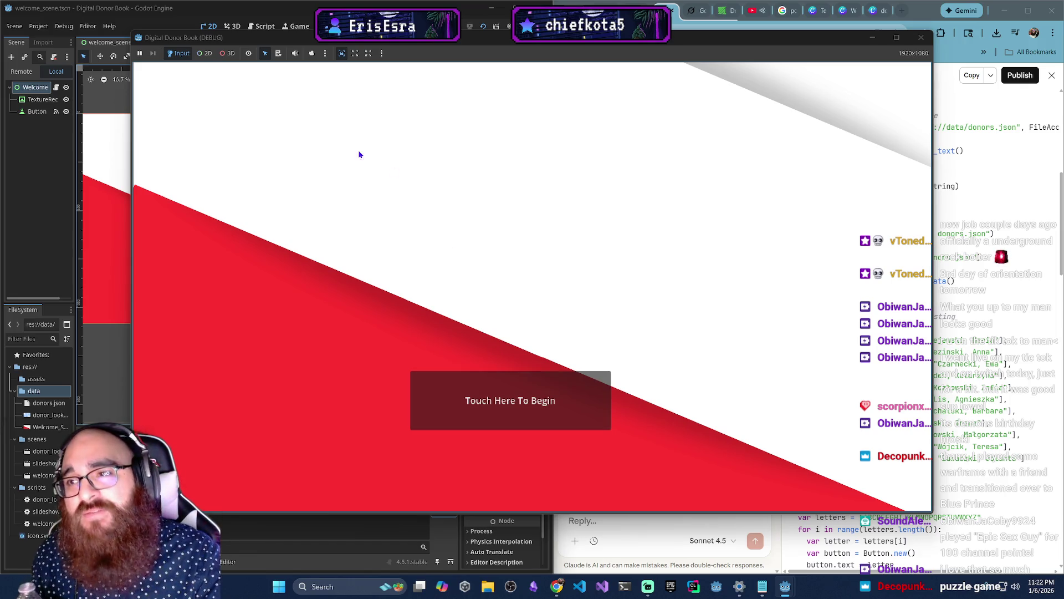
- Press Touch Here To Begin in-game to reach the blue donor lookup screen, then stop the game
{"action": "mouse_move", "coordinate": [310, 42]}
{"action": "left_mouse_down"}
{"action": "mouse_move", "coordinate": [344, 161]}
{"action": "mouse_move", "coordinate": [308, 58]}
{"action": "left_mouse_up"}
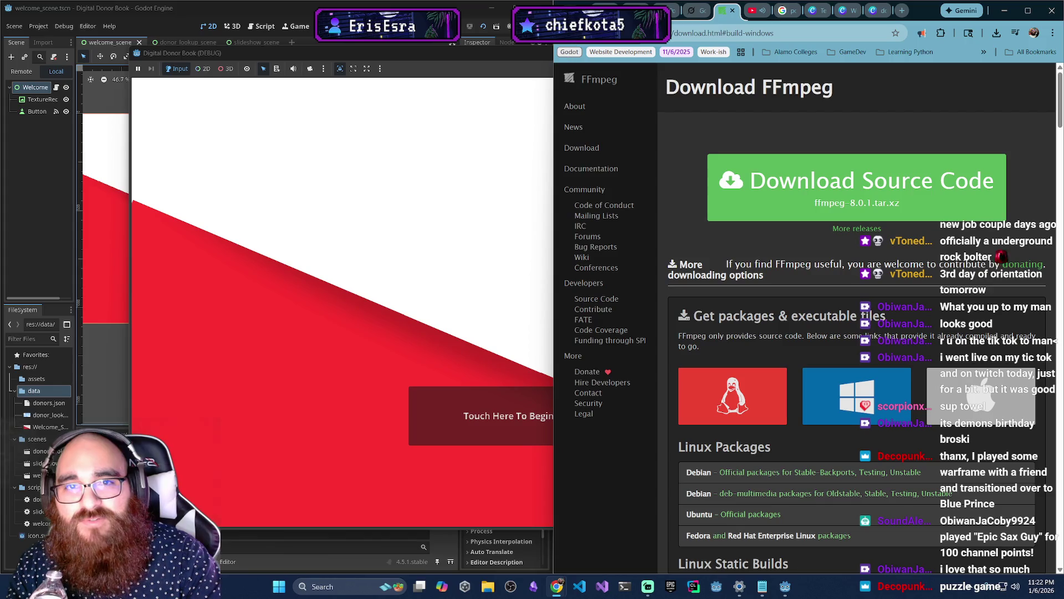
{"action": "key", "text": "alt+Tab"}
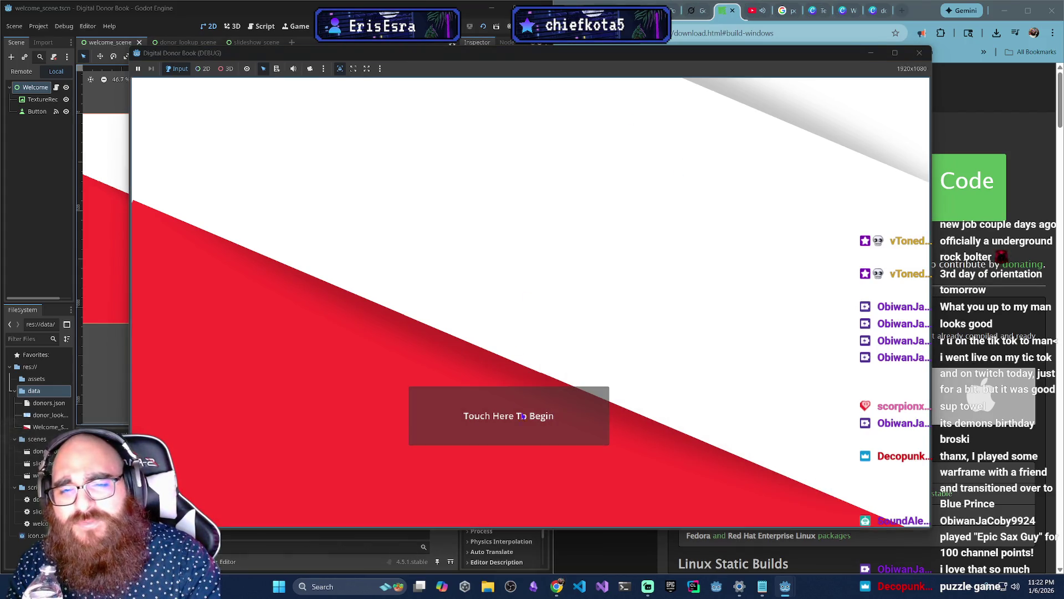
{"action": "left_click", "coordinate": [532, 426]}
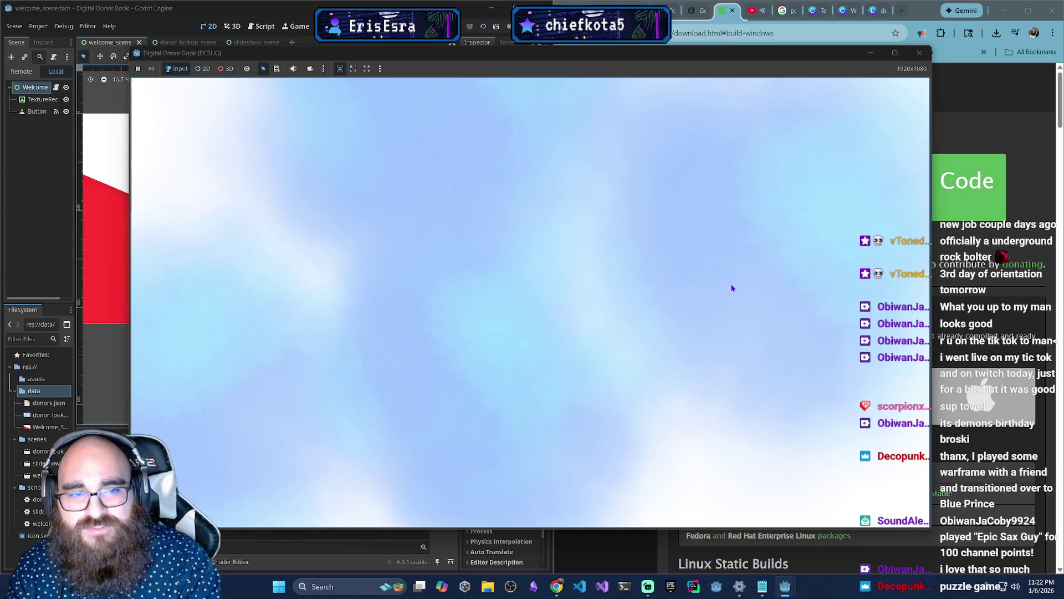
{"action": "left_click_drag", "start_coordinate": [543, 53], "coordinate": [469, 120]}
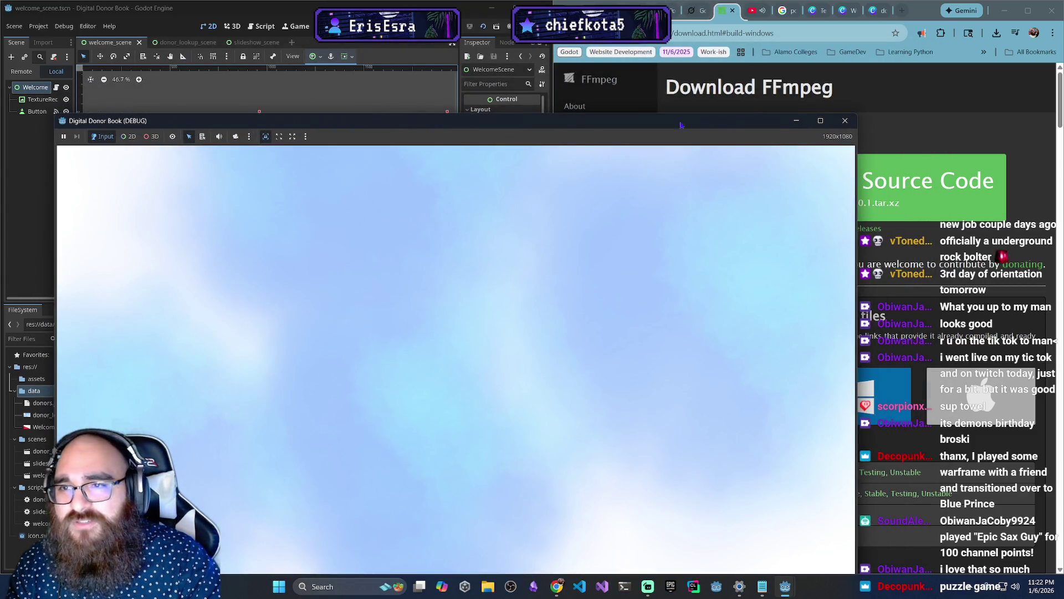
{"action": "key", "text": "F8"}
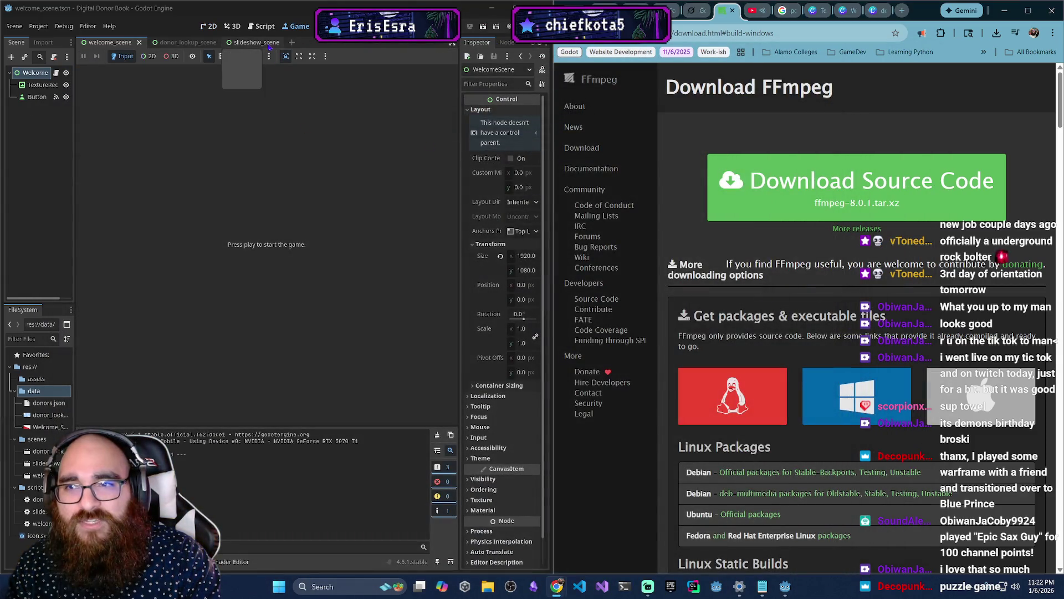
{"action": "left_click", "coordinate": [176, 42]}
{"action": "left_click", "coordinate": [110, 42]}
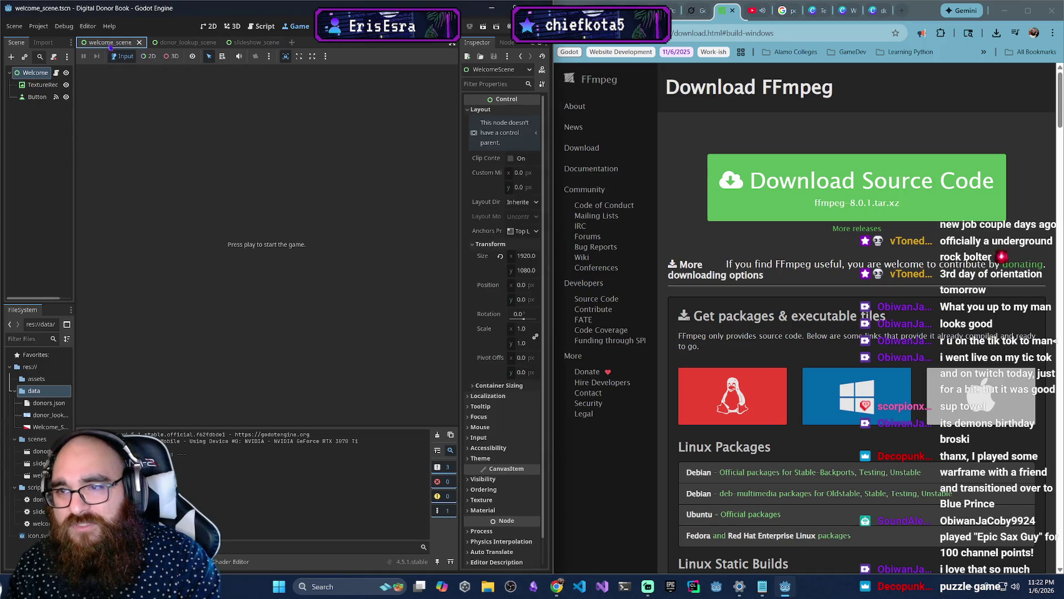
- Inspect _on_button_pressed in the welcome script, which changes scene to donor_lookup_scene.tscn
{"action": "left_click", "coordinate": [260, 26]}
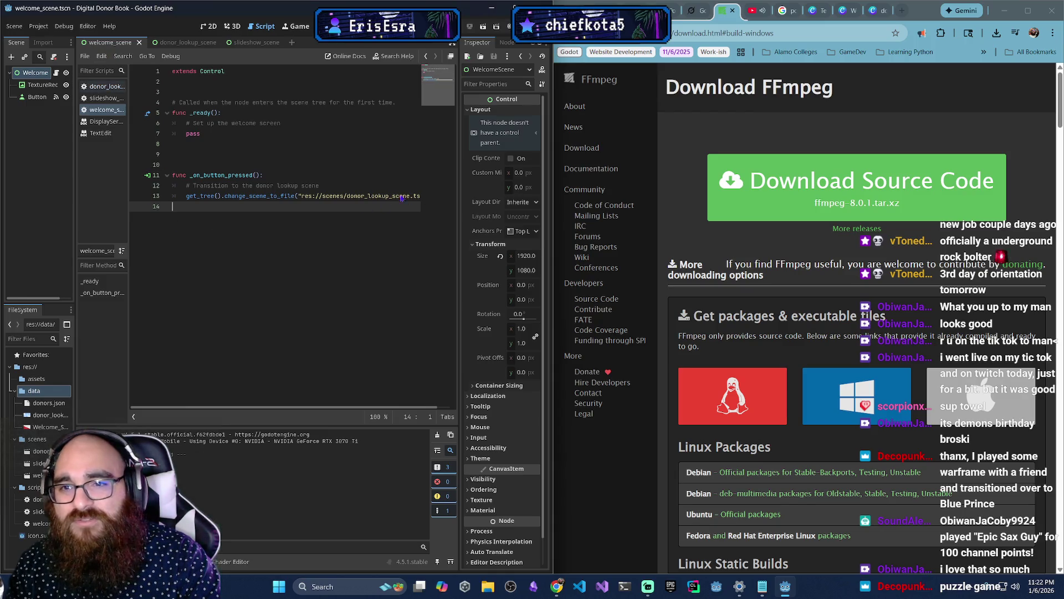
{"action": "mouse_move", "coordinate": [275, 203]}
{"action": "left_mouse_down"}
{"action": "mouse_move", "coordinate": [189, 186]}
{"action": "mouse_move", "coordinate": [204, 176]}
{"action": "mouse_move", "coordinate": [172, 206]}
{"action": "left_mouse_up"}
{"action": "left_click", "coordinate": [185, 176]}
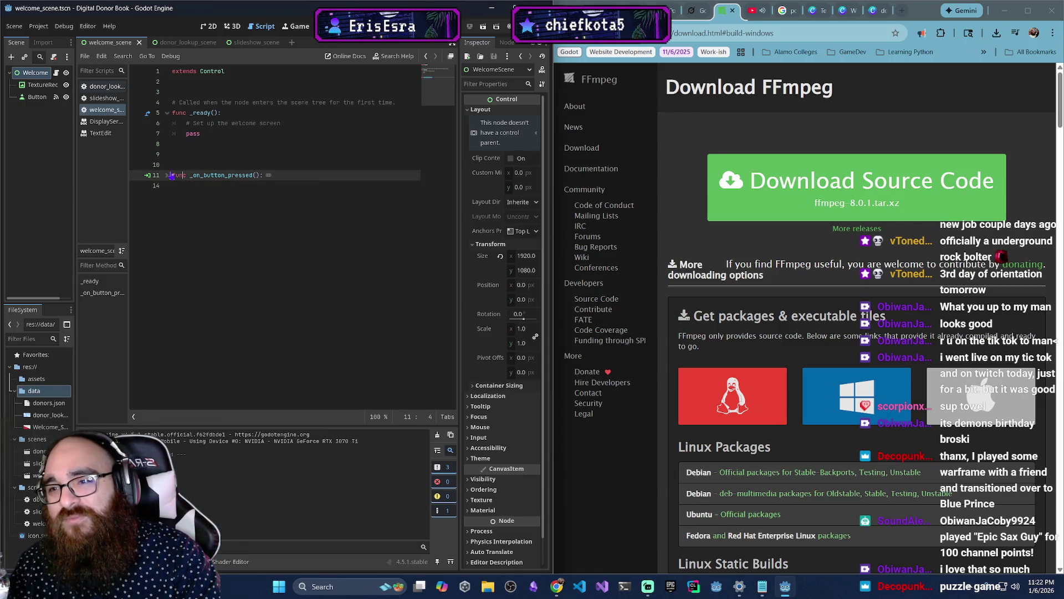
{"action": "left_click_drag", "start_coordinate": [176, 174], "coordinate": [293, 188]}
{"action": "left_click", "coordinate": [173, 206]}
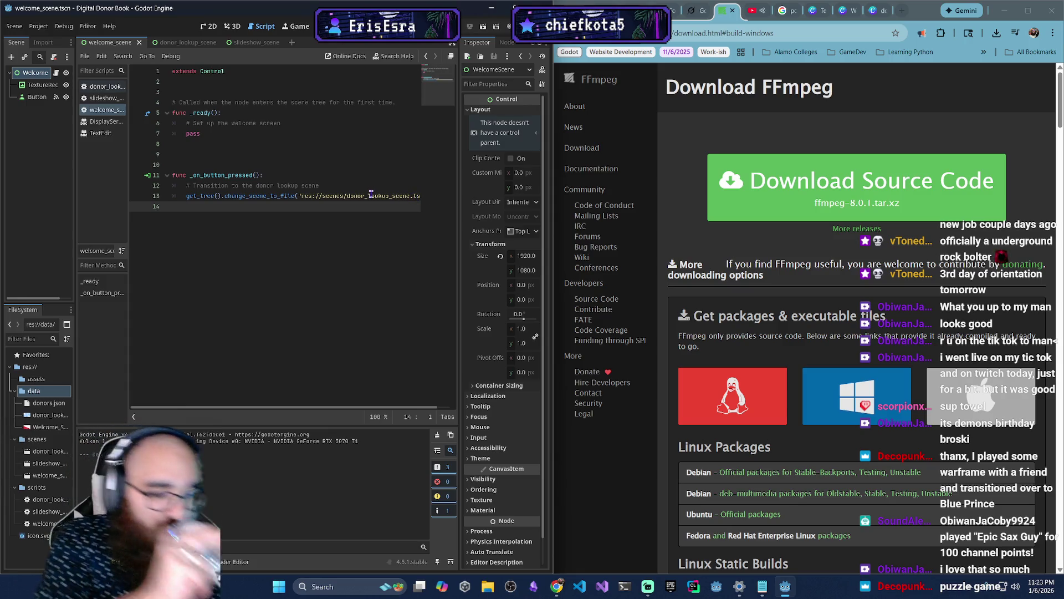
{"action": "mouse_move", "coordinate": [371, 194]}
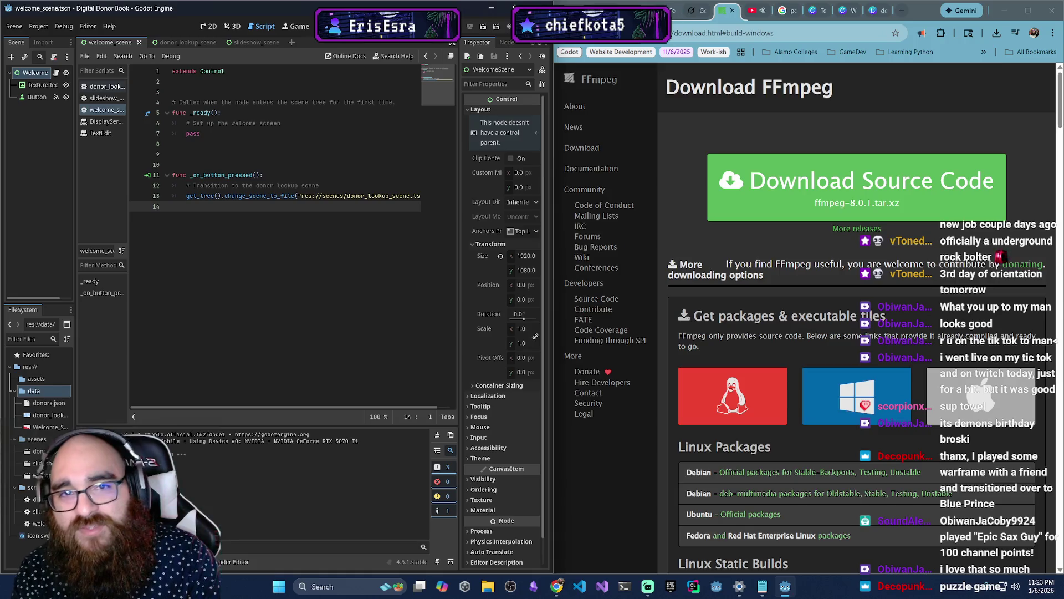
{"action": "key", "text": "ctrl+shift+Tab"}
{"action": "key", "text": "ctrl+shift+Tab"}
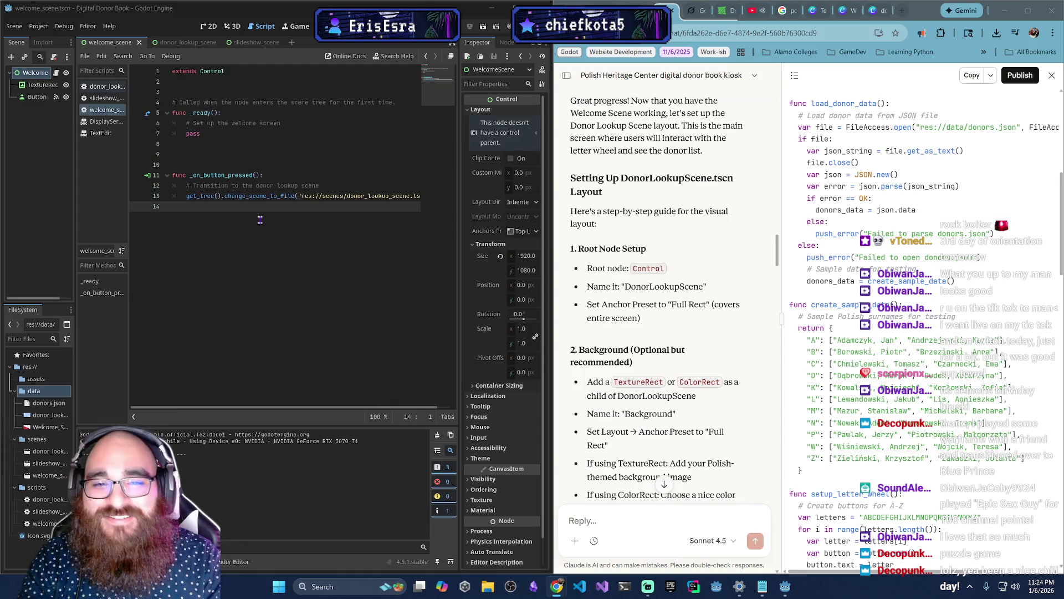
- Show donor_lookup_scene.gd, still the default Control template with empty _ready and _process
{"action": "left_click", "coordinate": [185, 43]}
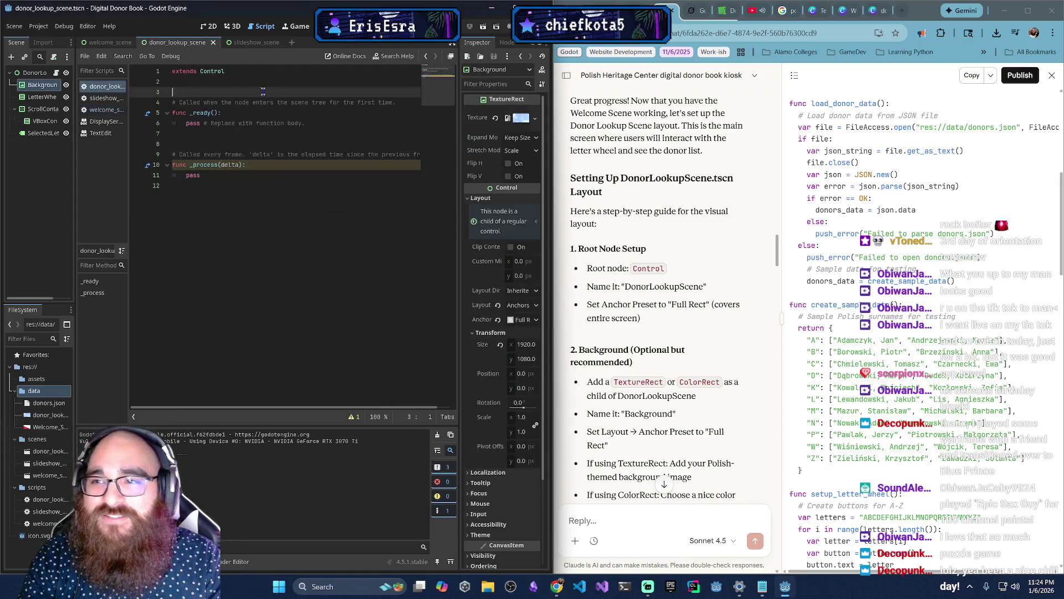
{"action": "scroll", "coordinate": [876, 290], "scroll_direction": "up", "scroll_amount": 2}
{"action": "scroll", "coordinate": [876, 290], "scroll_direction": "up", "scroll_amount": 4}
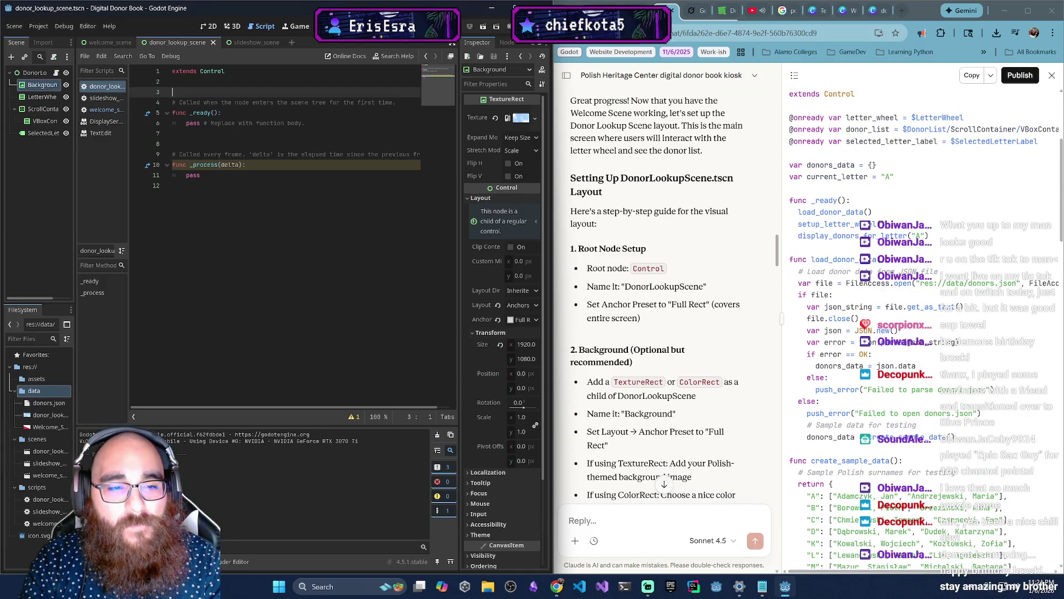
{"action": "scroll", "coordinate": [879, 455], "scroll_direction": "down", "scroll_amount": 6}
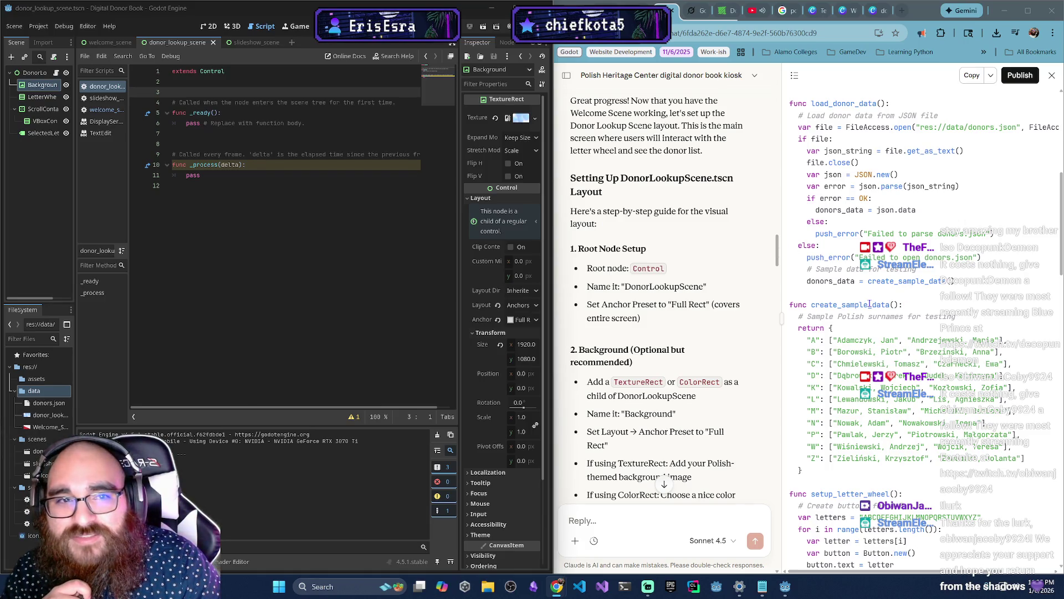
{"action": "scroll", "coordinate": [863, 287], "scroll_direction": "up", "scroll_amount": 2}
{"action": "scroll", "coordinate": [863, 287], "scroll_direction": "up", "scroll_amount": 4}
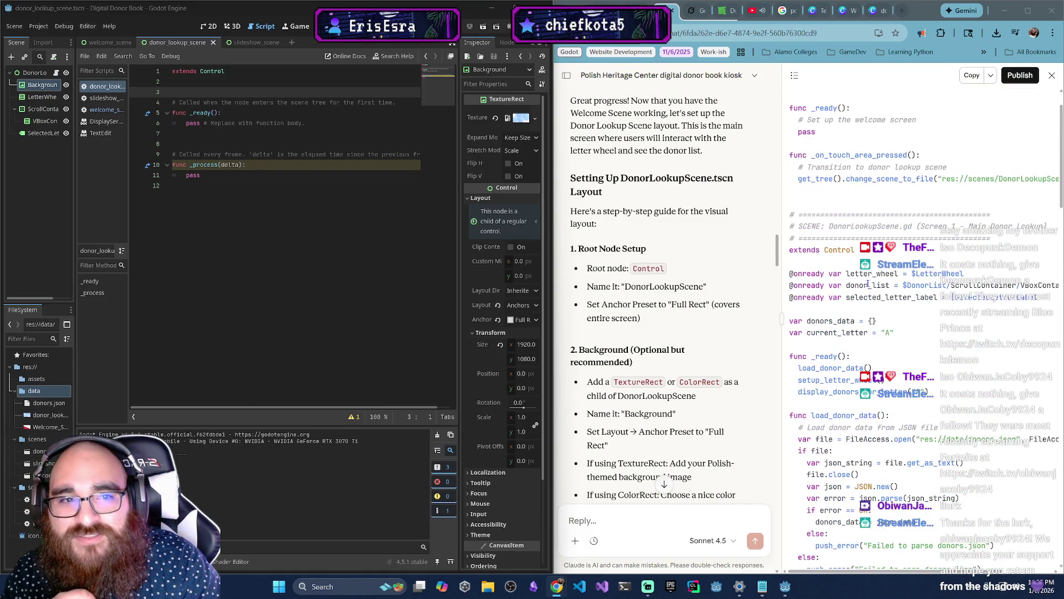
{"action": "scroll", "coordinate": [882, 298], "scroll_direction": "down", "scroll_amount": 1}
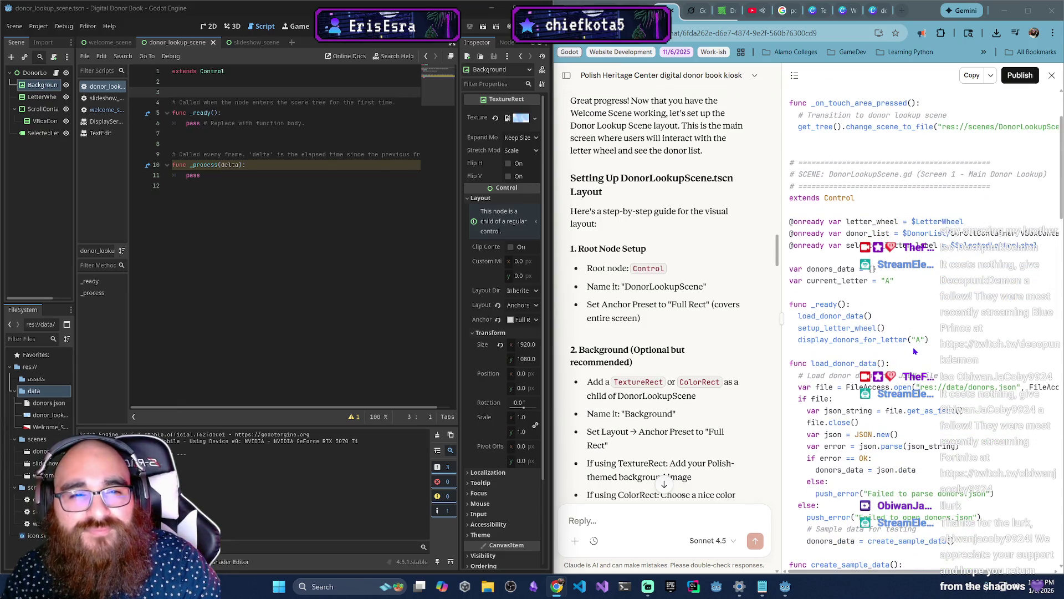
{"action": "left_click", "coordinate": [286, 81]}
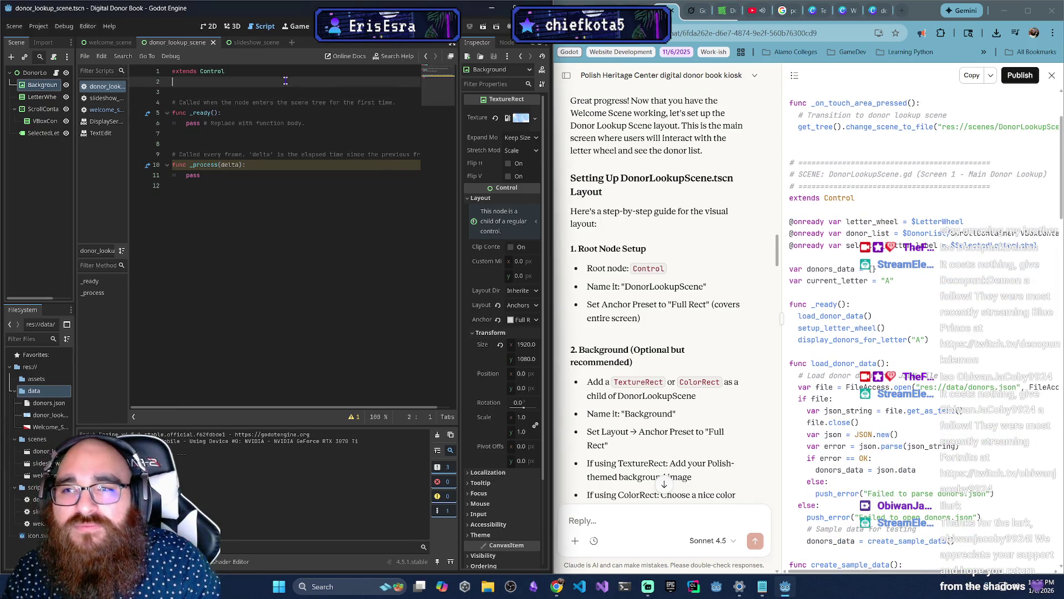
{"action": "key", "text": "Return"}
{"action": "type", "text": "@on"}
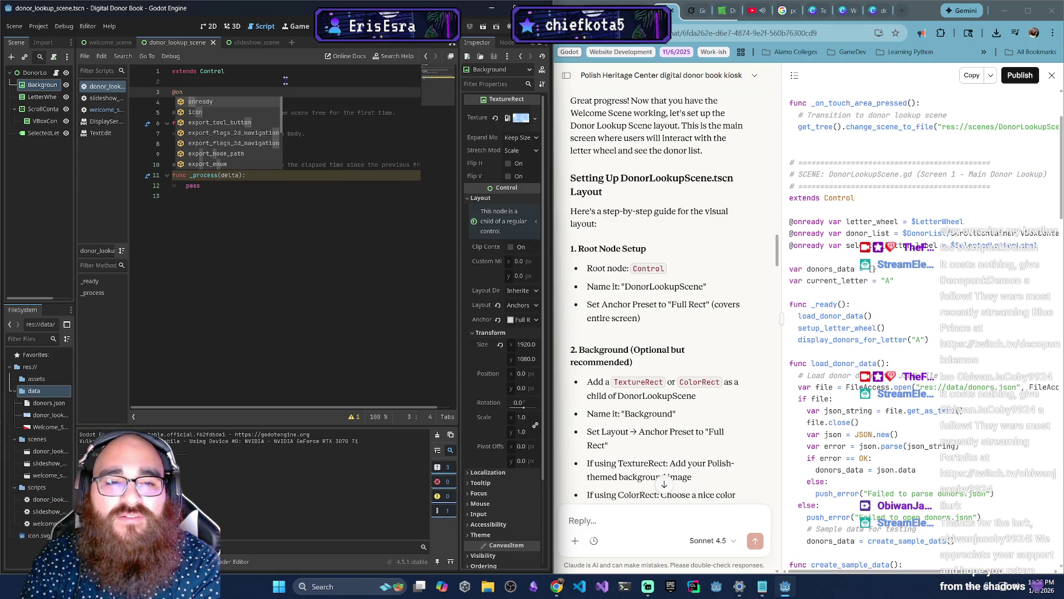
{"action": "key", "text": "Return"}
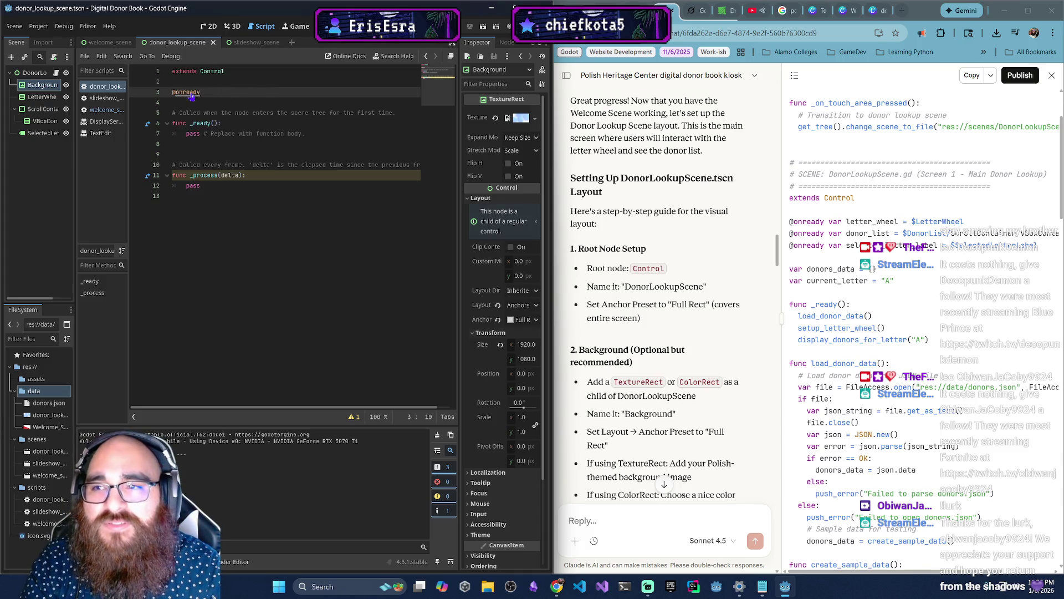
{"action": "left_click", "coordinate": [191, 93], "text": "ctrl"}
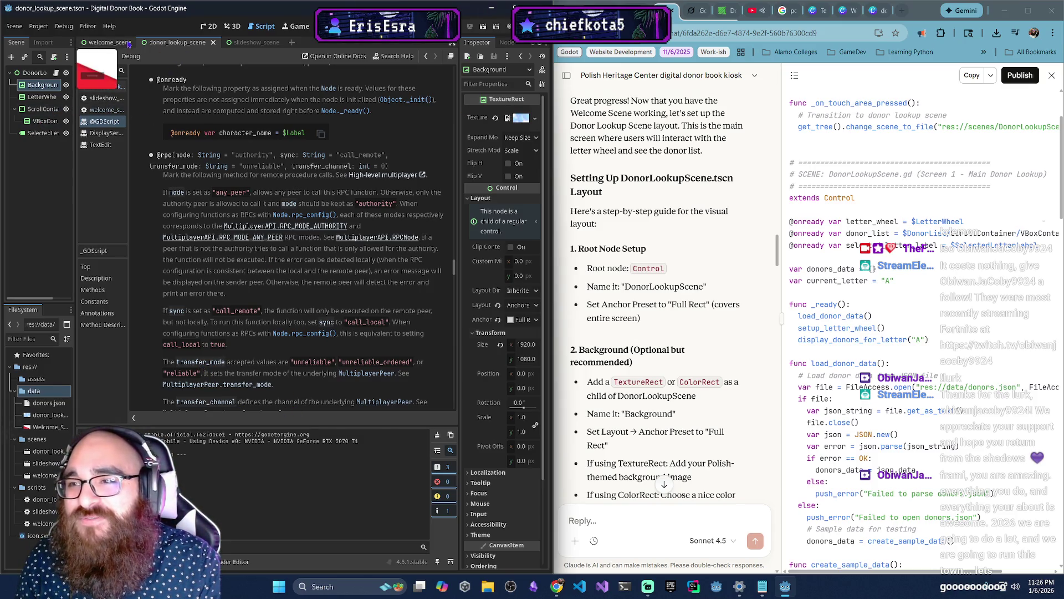
{"action": "left_click", "coordinate": [104, 87]}
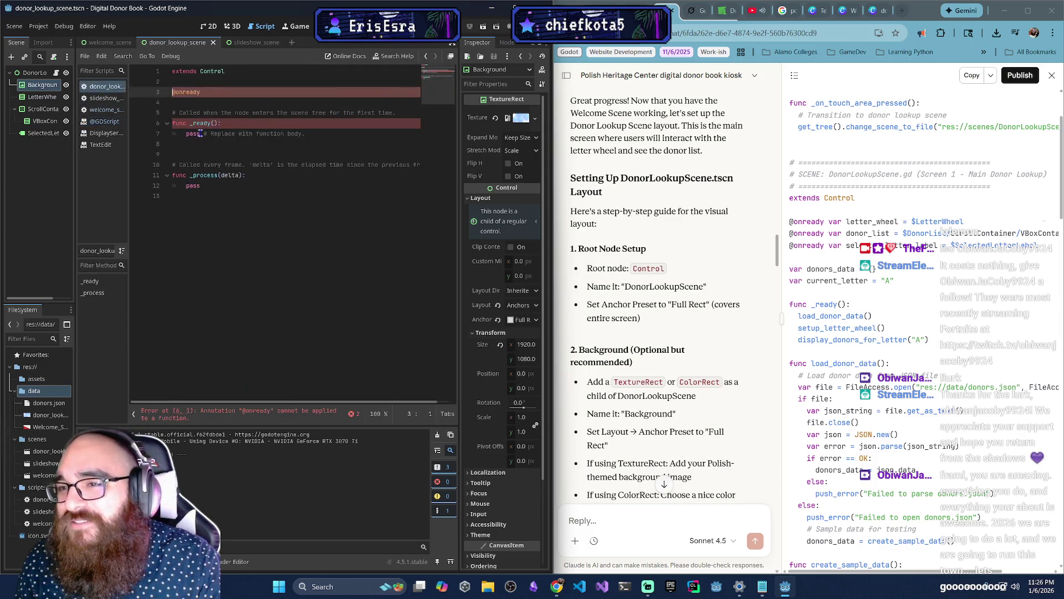
{"action": "left_click", "coordinate": [228, 93]}
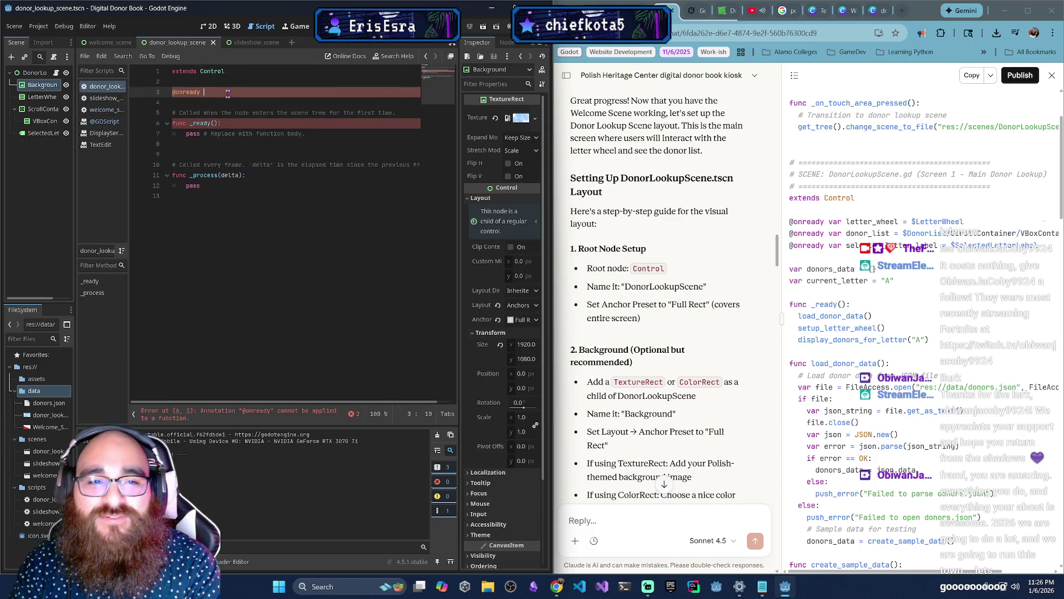
{"action": "type", "text": "letter"}
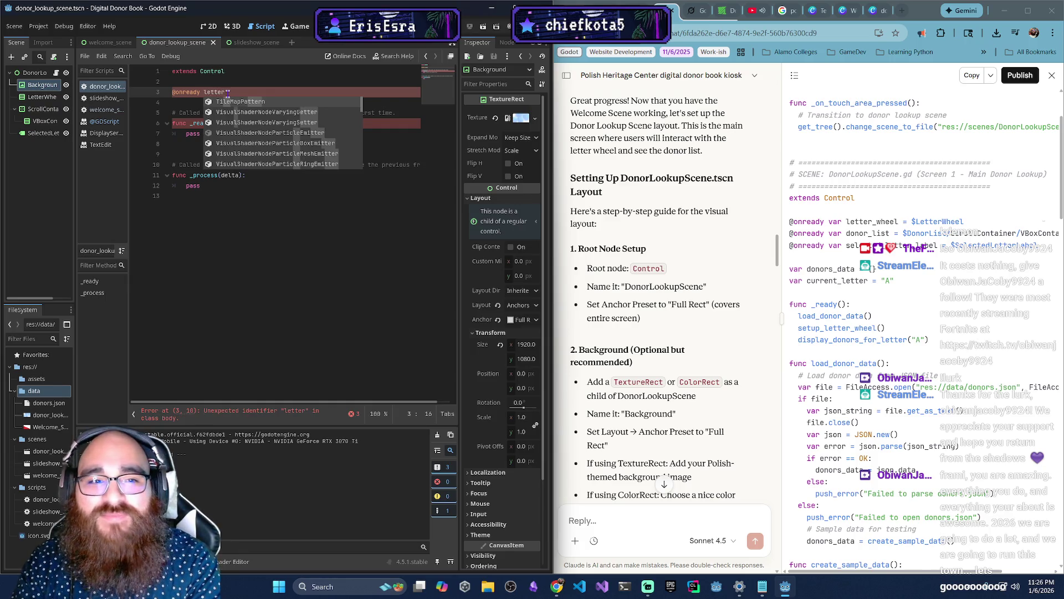
{"action": "type", "text": "_wheel ="}
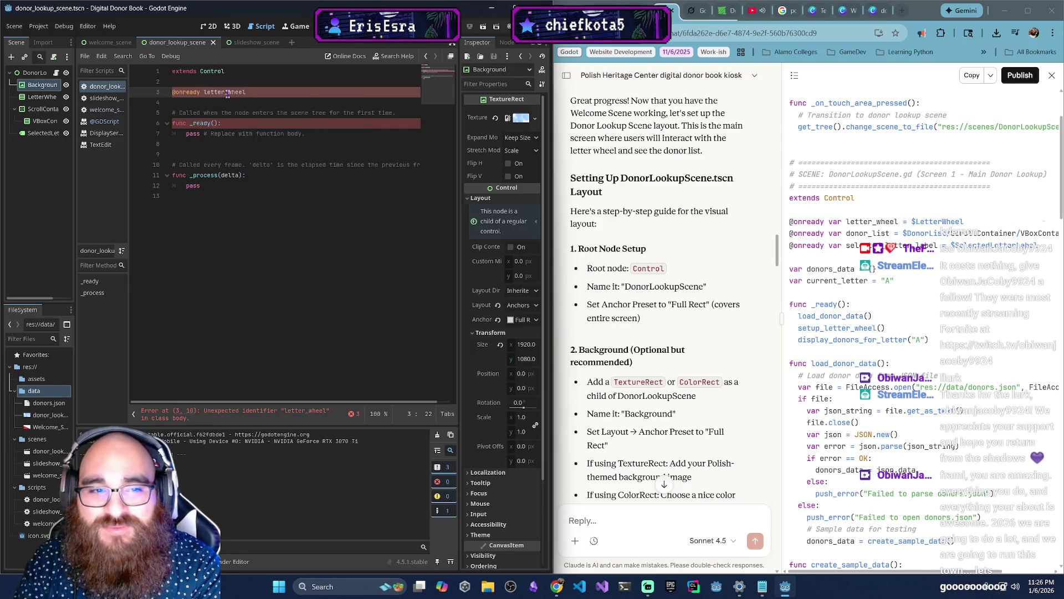
{"action": "type", "text": " $"}
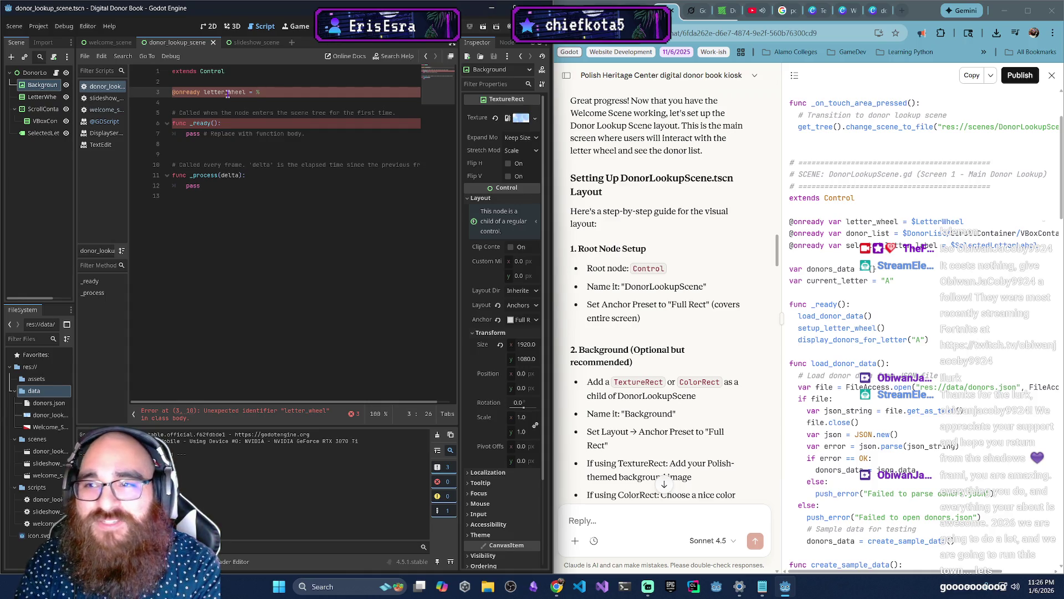
{"action": "type", "text": "LetterWheel"}
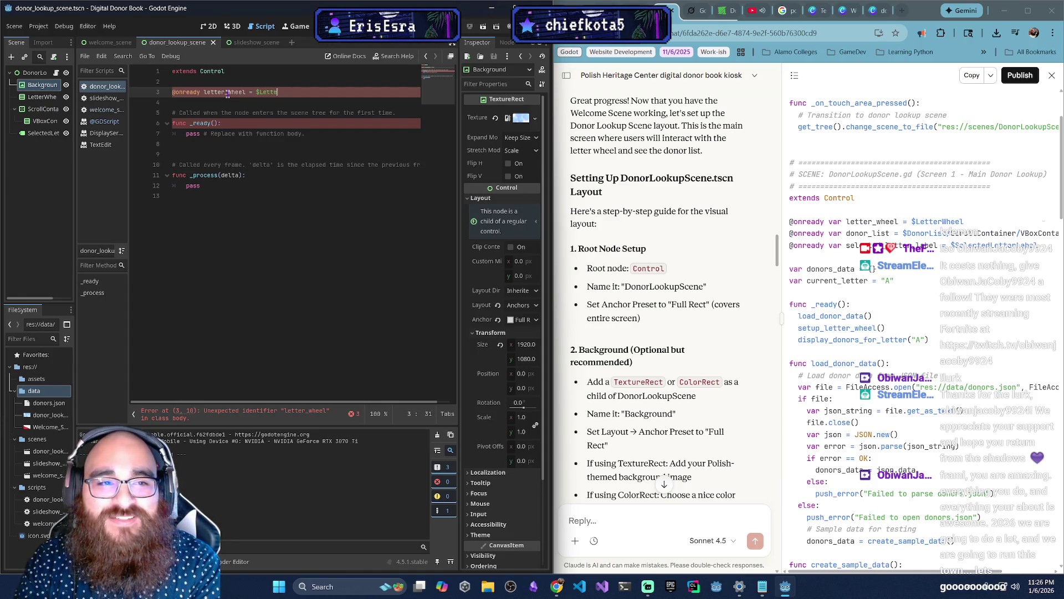
- Add line 4 reading onready donor_list = $DonorList/ and widen the code panel slightly
{"action": "key", "text": "Return"}
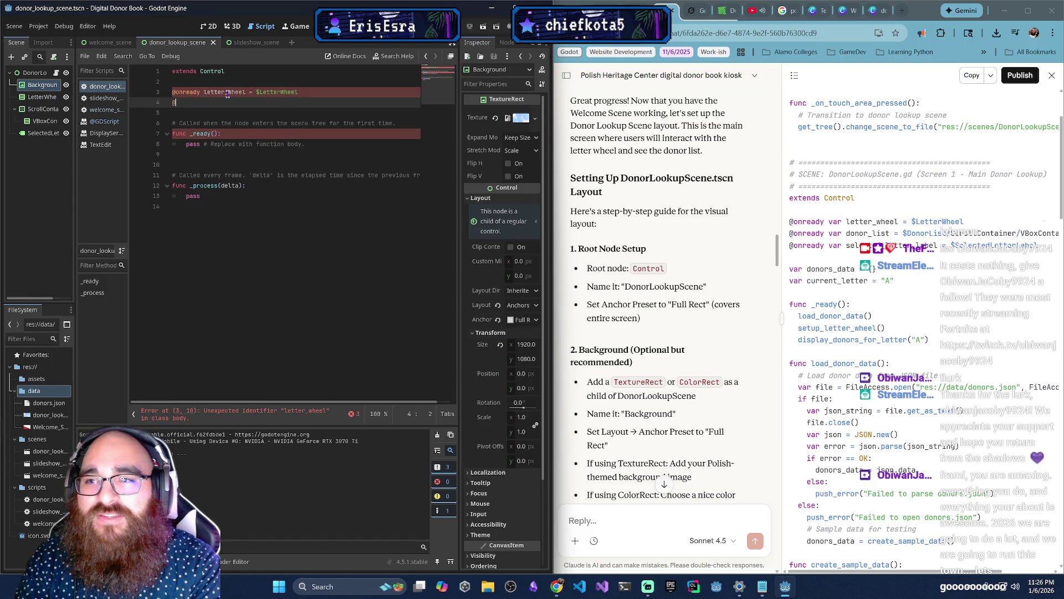
{"action": "type", "text": "onready"}
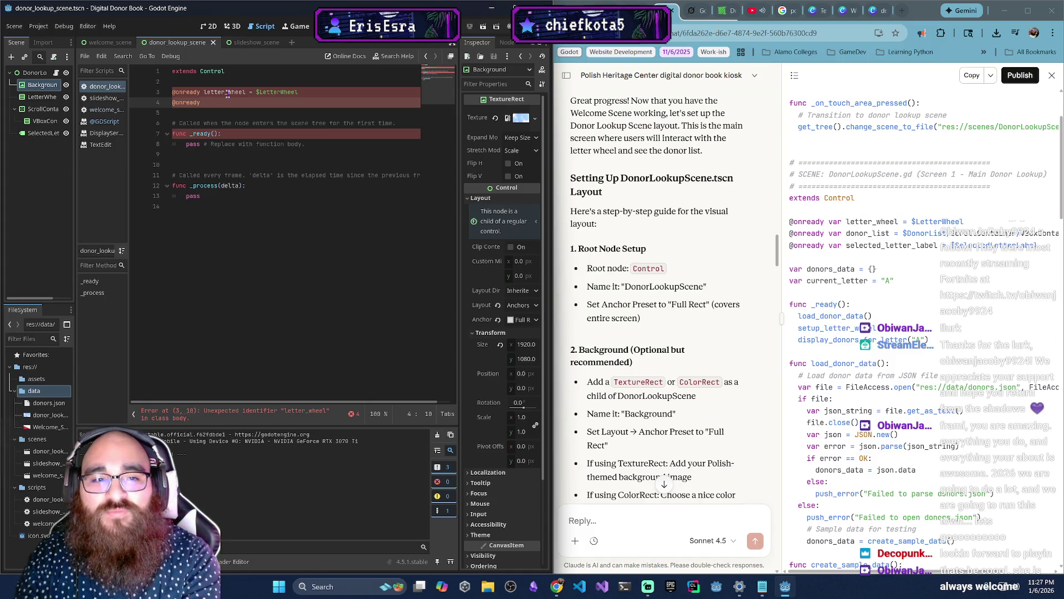
{"action": "type", "text": "donor_list = "}
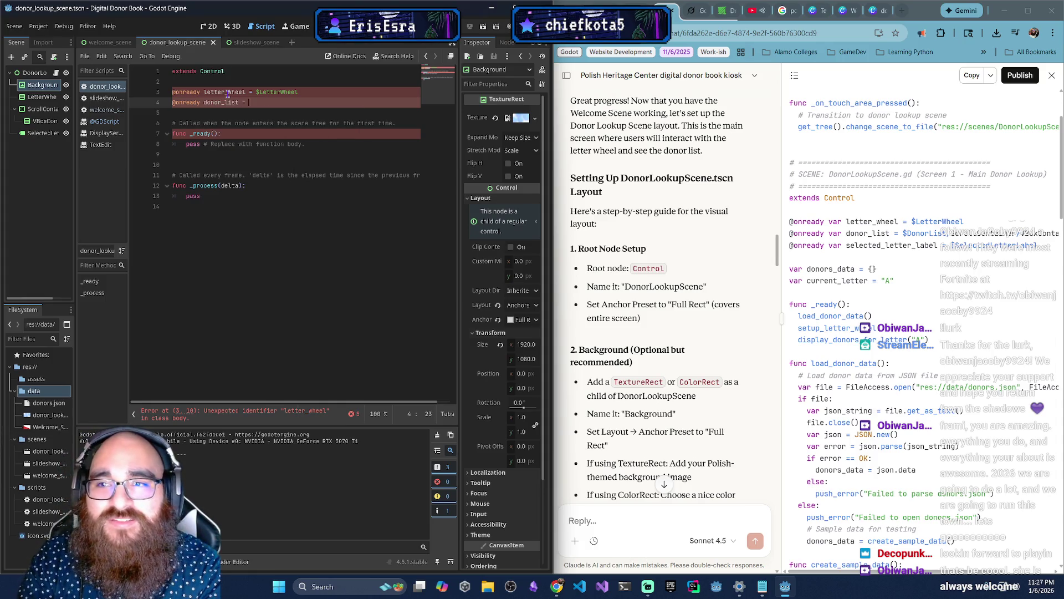
{"action": "type", "text": "$"}
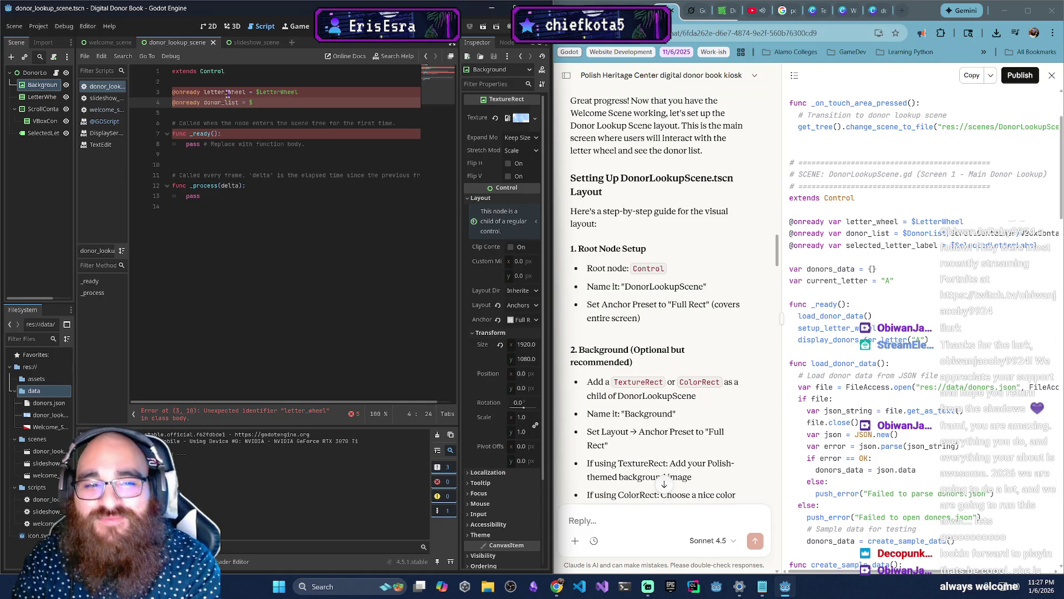
{"action": "type", "text": "Donor"}
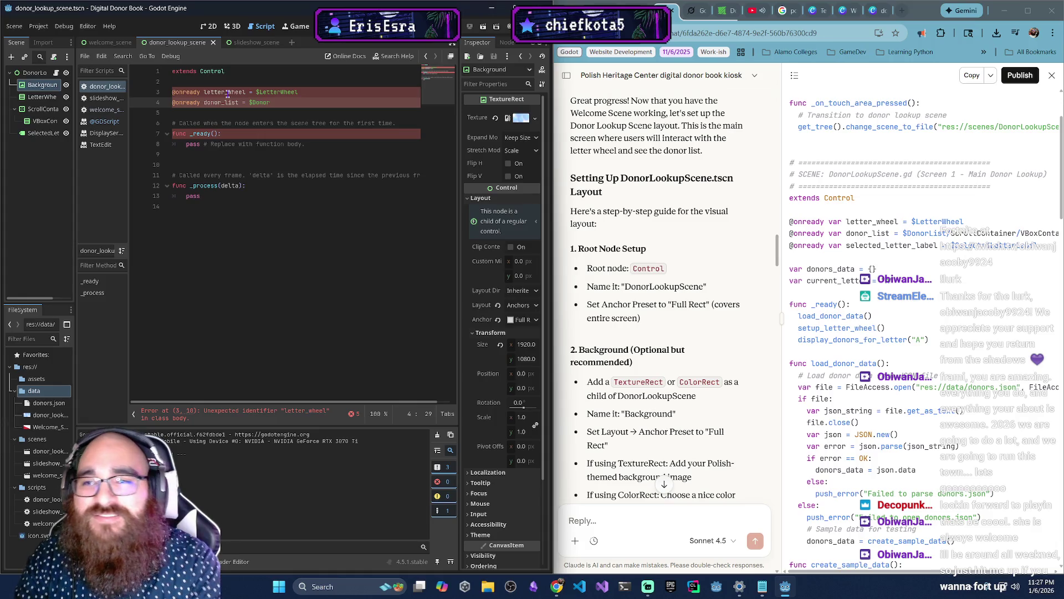
{"action": "type", "text": "List/"}
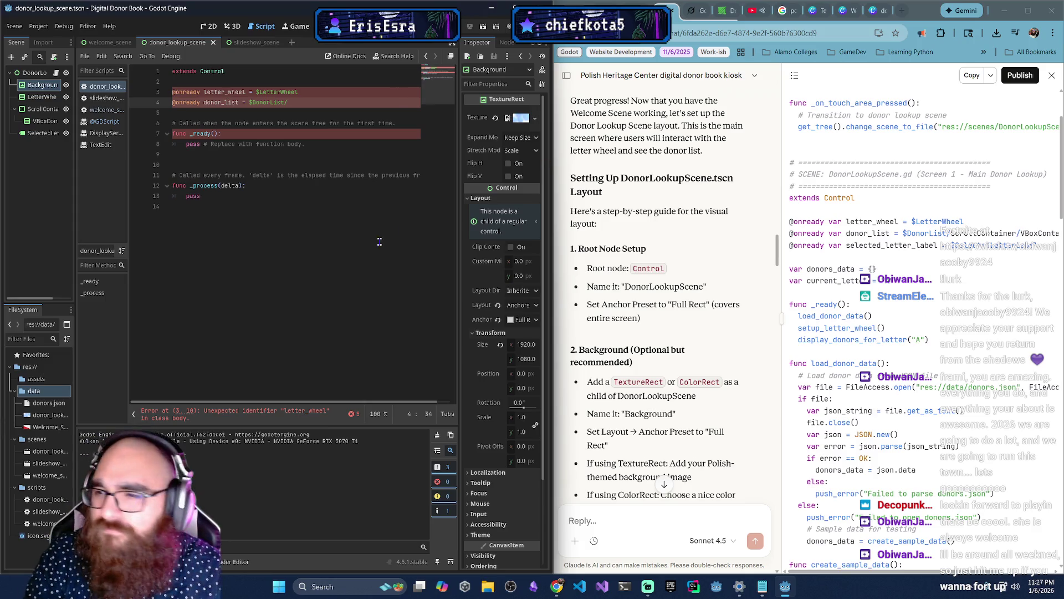
{"action": "left_click_drag", "start_coordinate": [779, 316], "coordinate": [761, 316]}
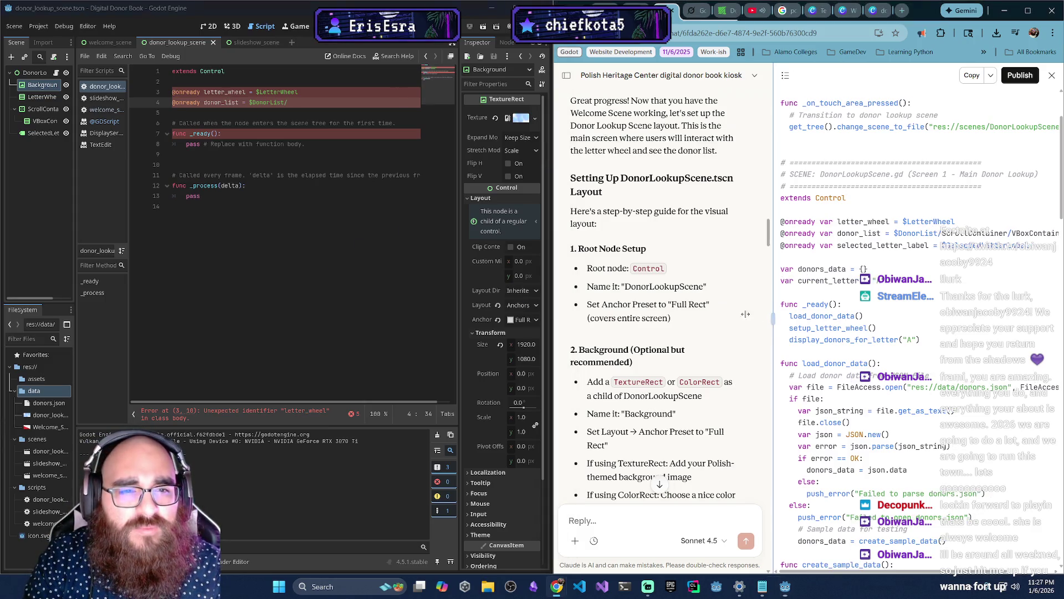
- Scroll through the DonorLookupScene layout guide steps beside the generated script
{"action": "scroll", "coordinate": [985, 330], "scroll_direction": "right", "scroll_amount": 3}
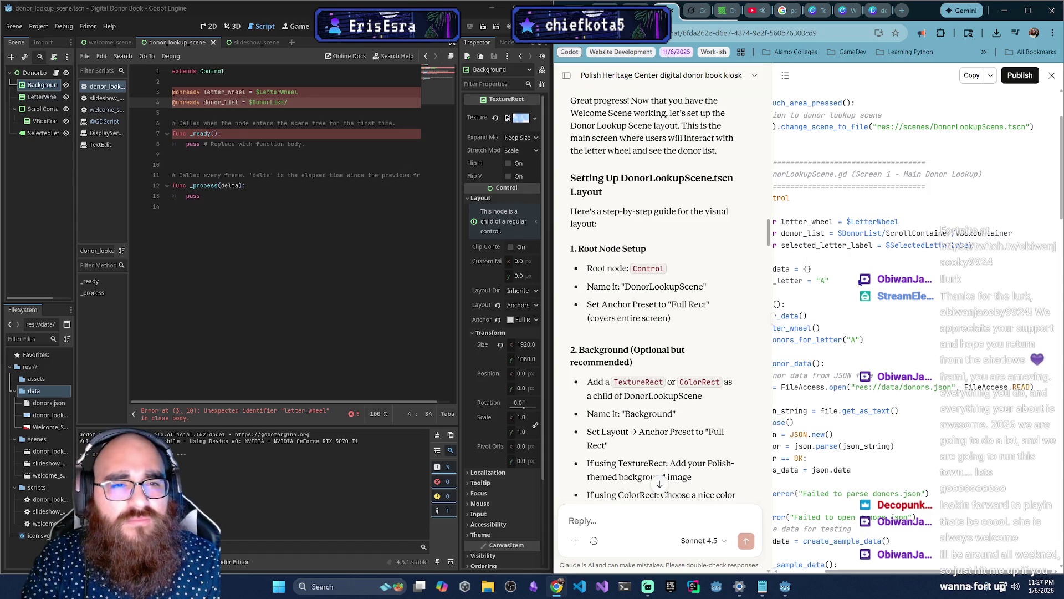
{"action": "scroll", "coordinate": [864, 289], "scroll_direction": "left", "scroll_amount": 3}
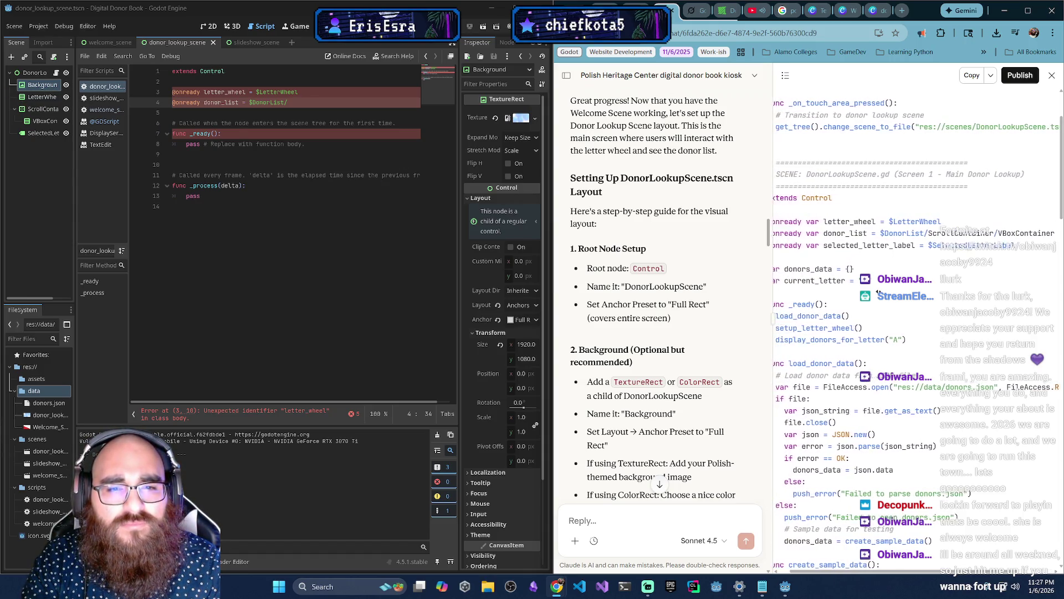
{"action": "scroll", "coordinate": [667, 392], "scroll_direction": "down", "scroll_amount": 5}
{"action": "scroll", "coordinate": [667, 391], "scroll_direction": "down", "scroll_amount": 1}
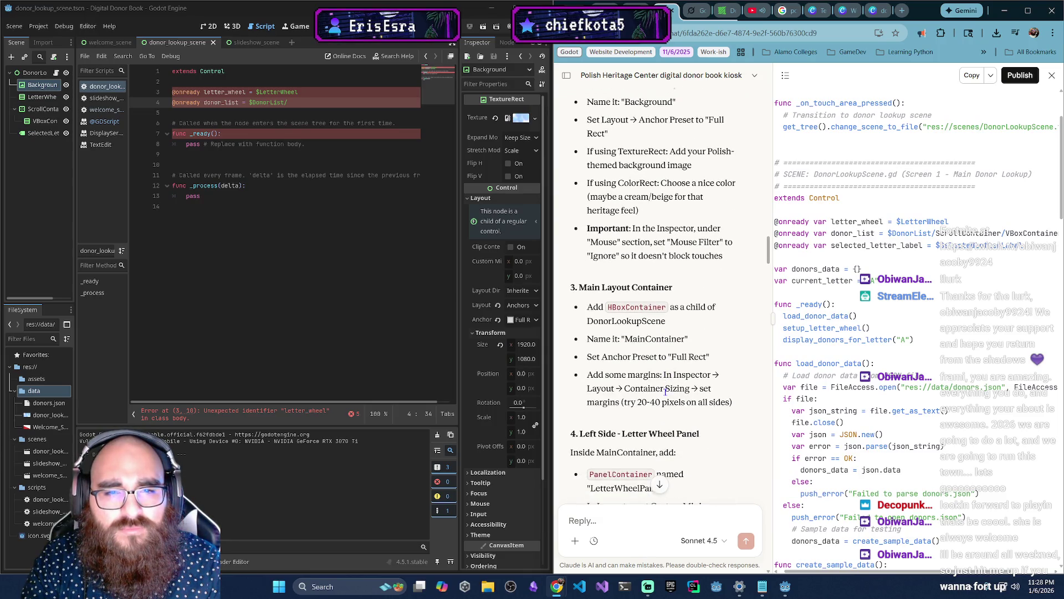
{"action": "scroll", "coordinate": [665, 391], "scroll_direction": "down", "scroll_amount": 3}
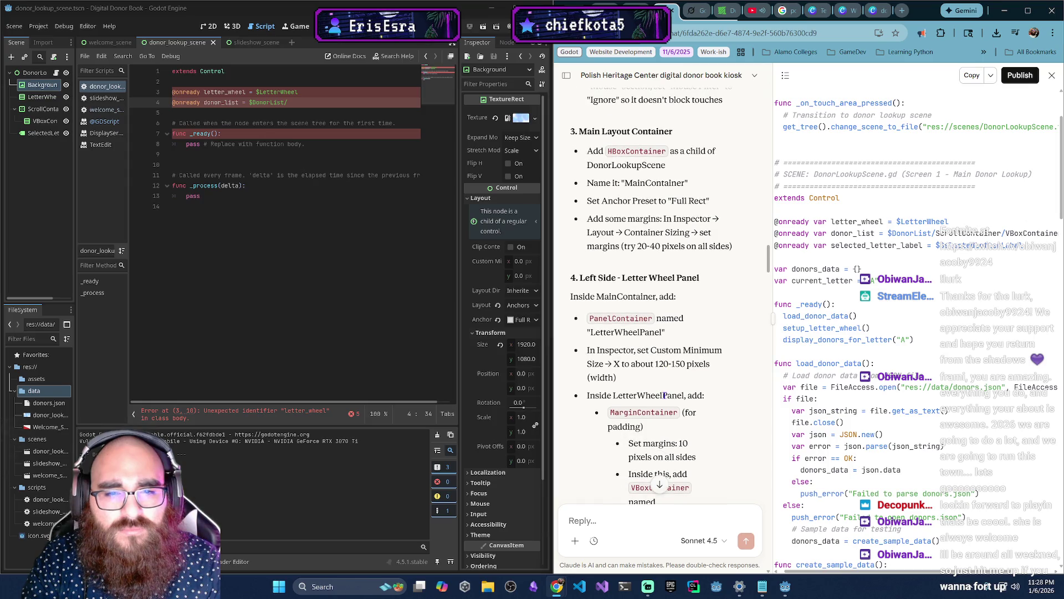
{"action": "scroll", "coordinate": [664, 395], "scroll_direction": "up", "scroll_amount": 1}
{"action": "scroll", "coordinate": [665, 396], "scroll_direction": "down", "scroll_amount": 2}
{"action": "scroll", "coordinate": [665, 401], "scroll_direction": "down", "scroll_amount": 7}
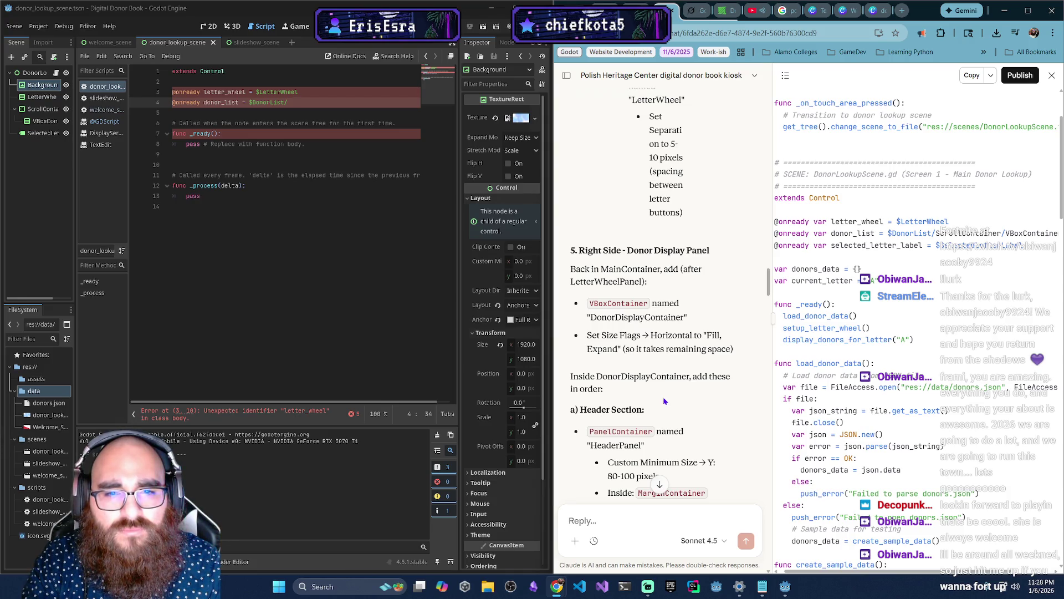
{"action": "scroll", "coordinate": [665, 400], "scroll_direction": "down", "scroll_amount": 1}
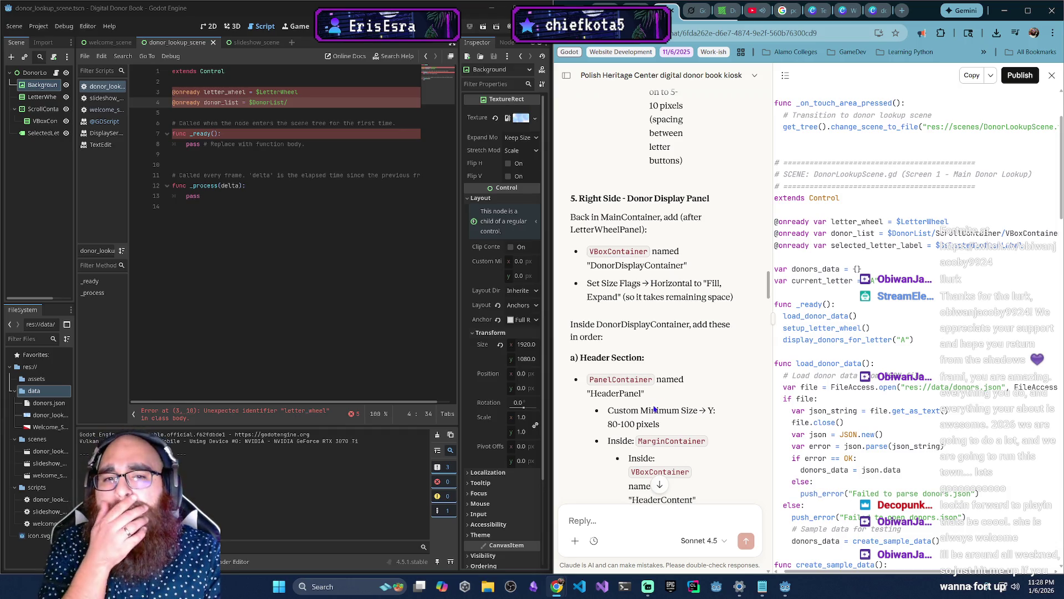
{"action": "scroll", "coordinate": [652, 411], "scroll_direction": "up", "scroll_amount": 5}
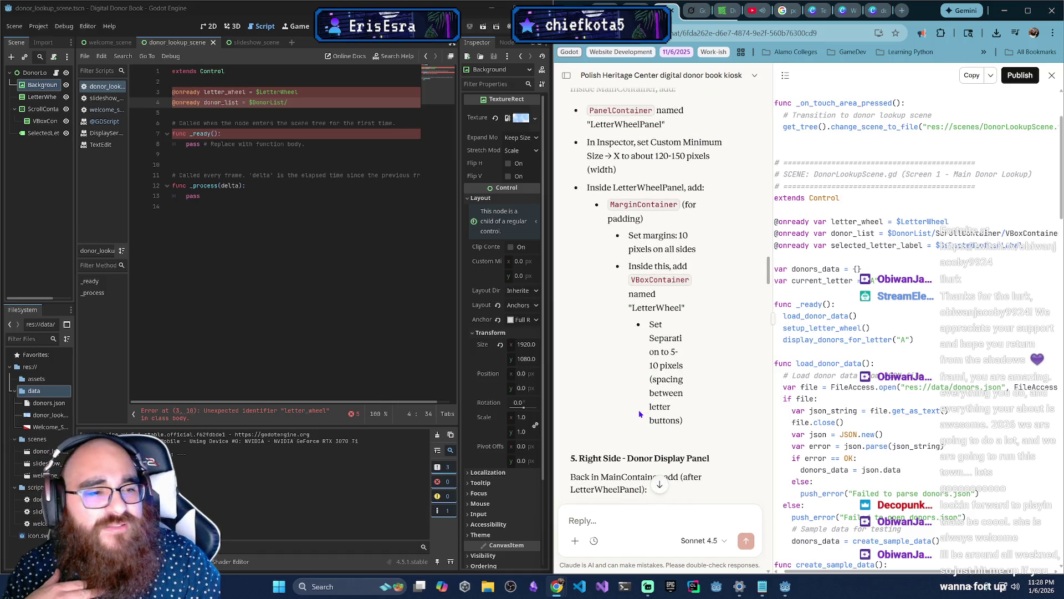
{"action": "scroll", "coordinate": [639, 414], "scroll_direction": "up", "scroll_amount": 10}
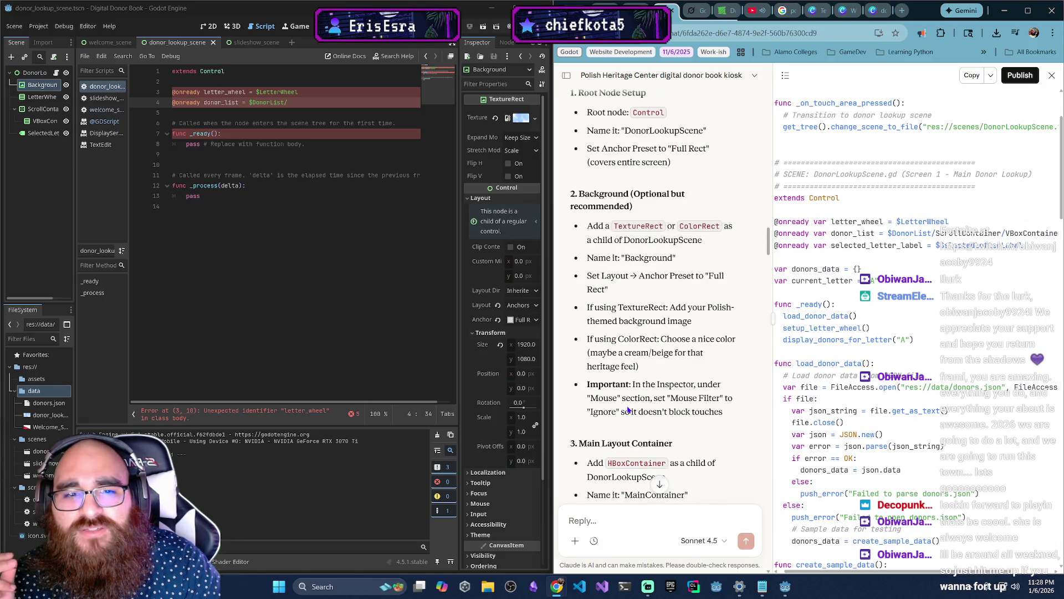
{"action": "scroll", "coordinate": [628, 409], "scroll_direction": "up", "scroll_amount": 3}
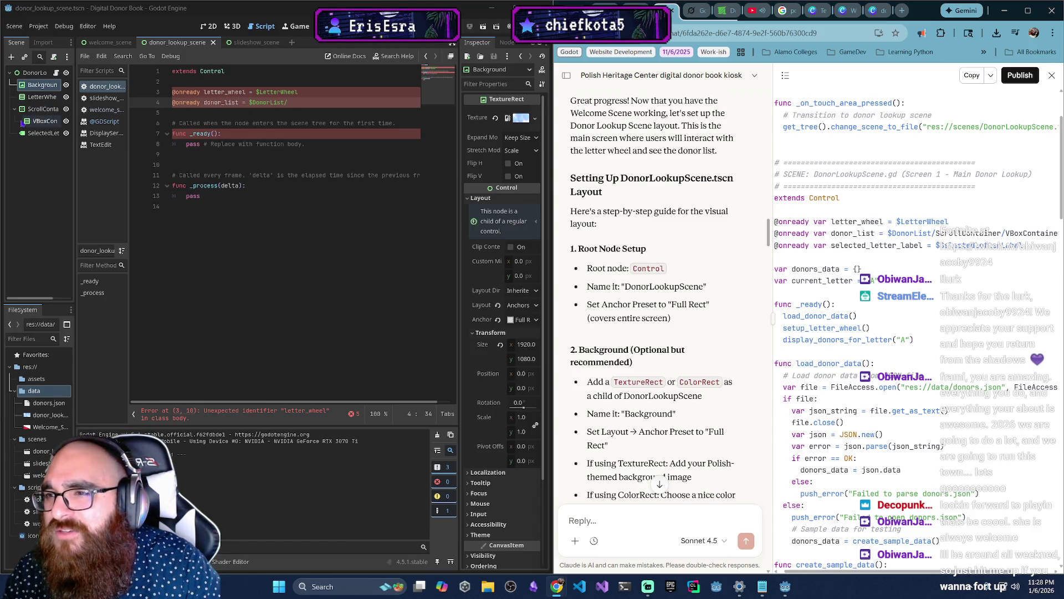
- Show the ScrollContainer node's properties while reading down the layout guide
{"action": "left_click", "coordinate": [39, 97]}
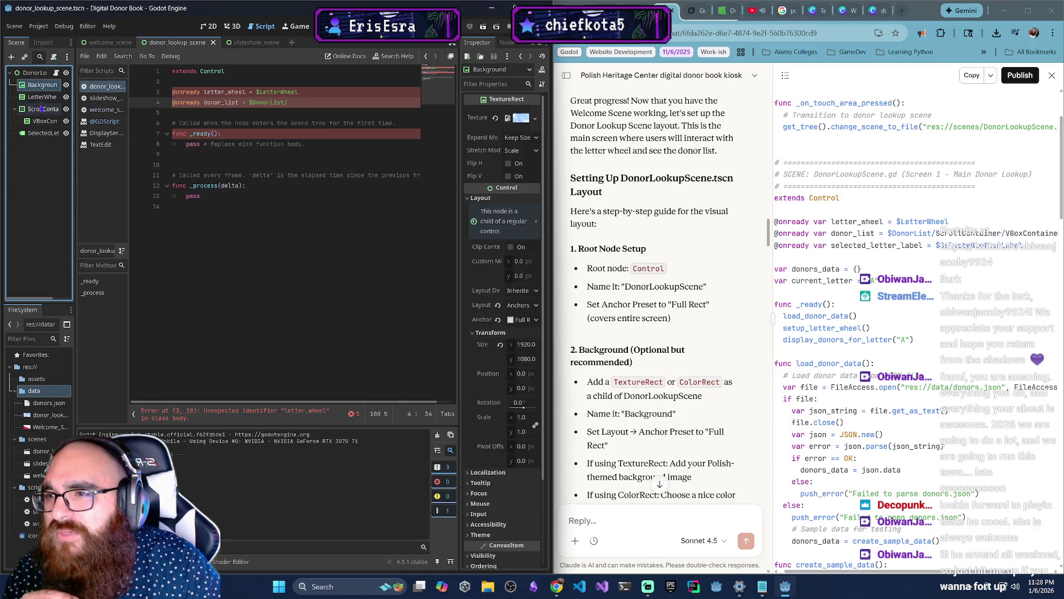
{"action": "left_click", "coordinate": [40, 109]}
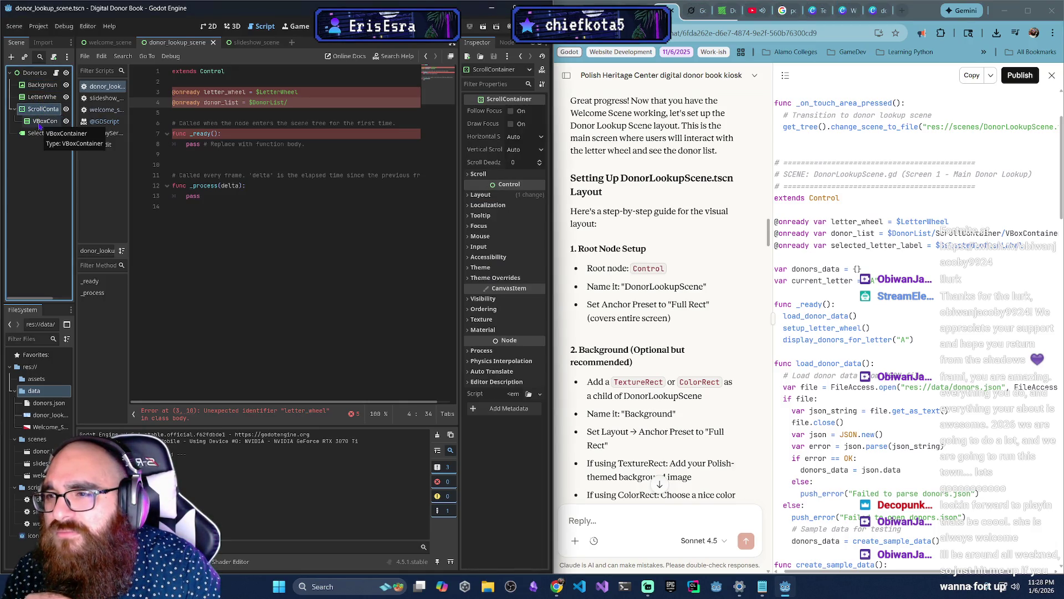
{"action": "scroll", "coordinate": [721, 410], "scroll_direction": "down", "scroll_amount": 3}
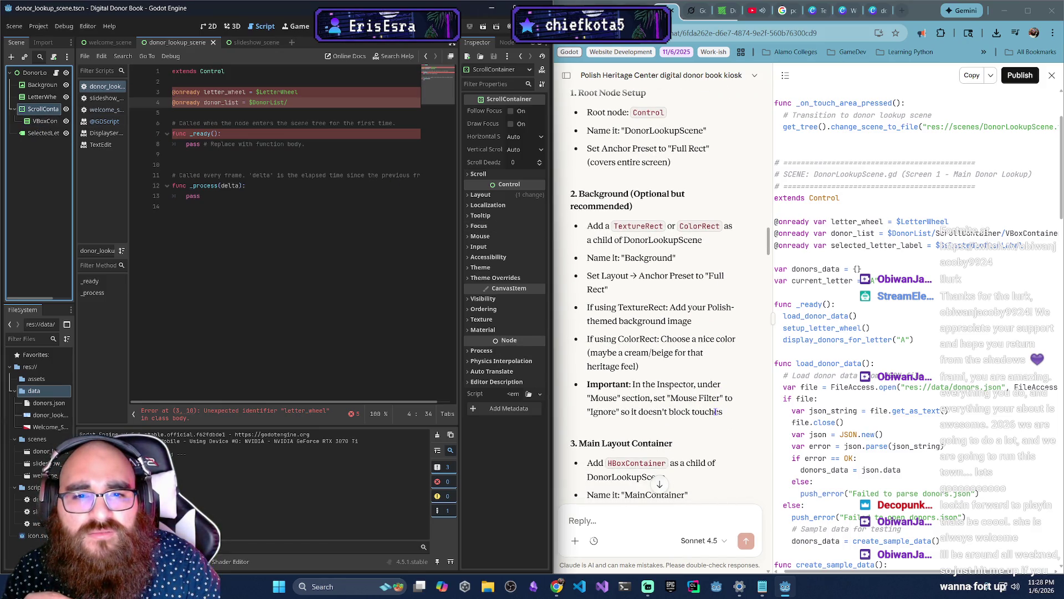
{"action": "scroll", "coordinate": [687, 407], "scroll_direction": "down", "scroll_amount": 2}
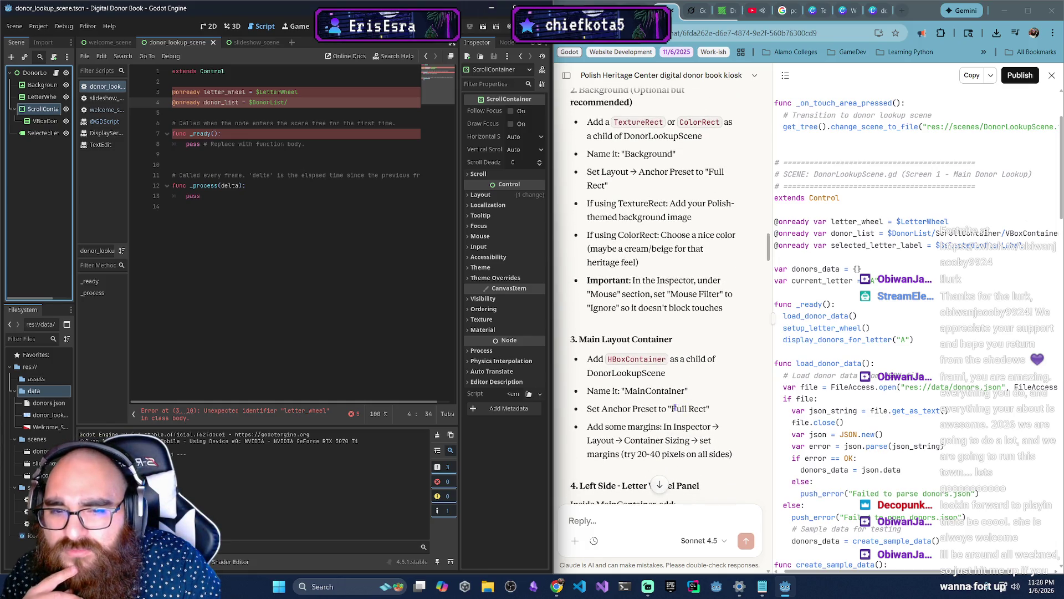
{"action": "scroll", "coordinate": [672, 408], "scroll_direction": "down", "scroll_amount": 2}
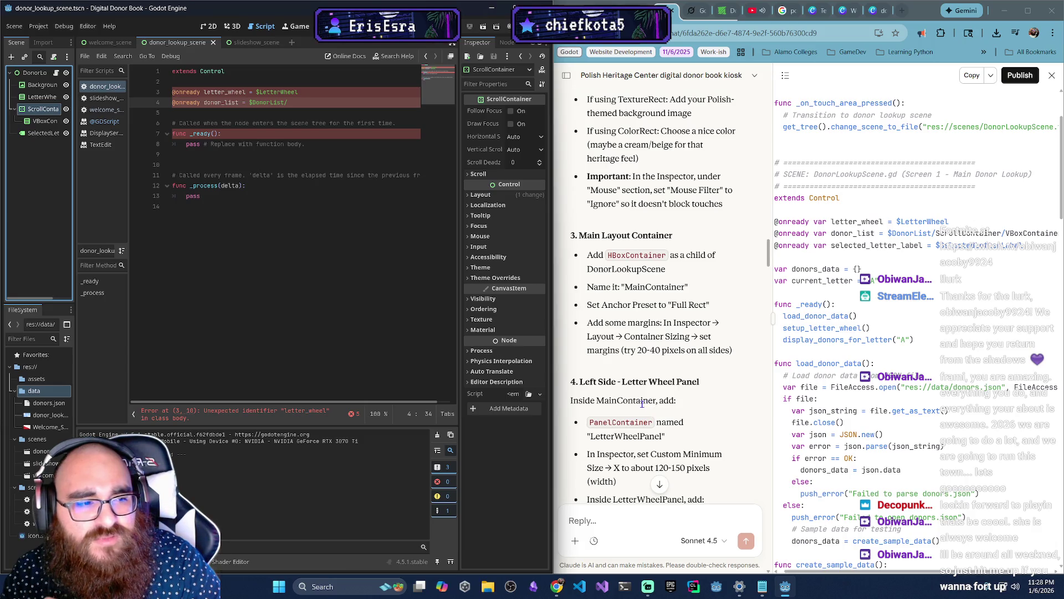
{"action": "scroll", "coordinate": [662, 315], "scroll_direction": "down", "scroll_amount": 1}
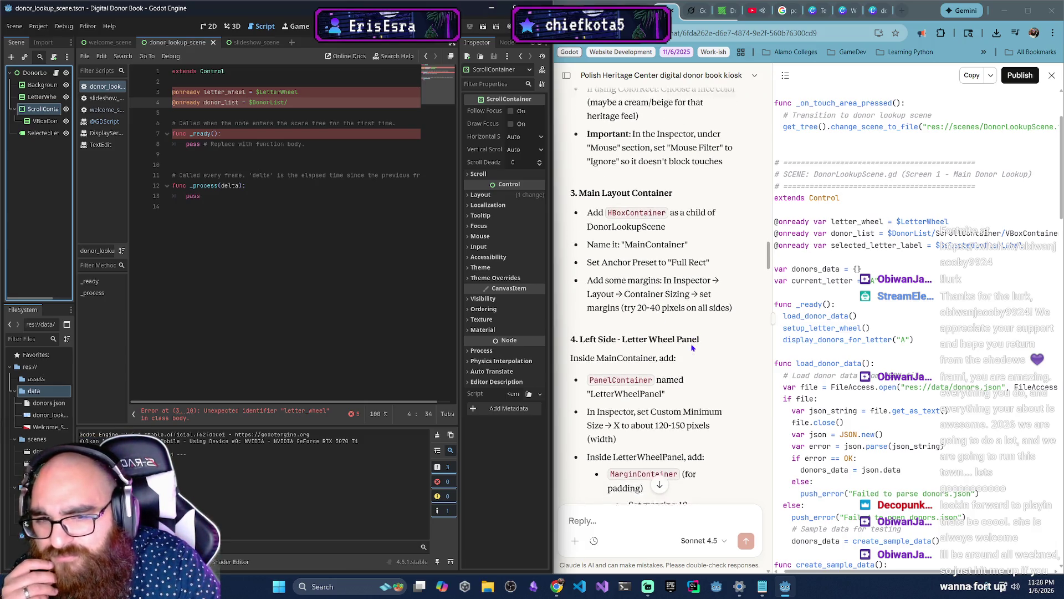
- Widen the layout guide panel and begin renaming ScrollContainer to DonorList
{"action": "scroll", "coordinate": [674, 352], "scroll_direction": "down", "scroll_amount": 2}
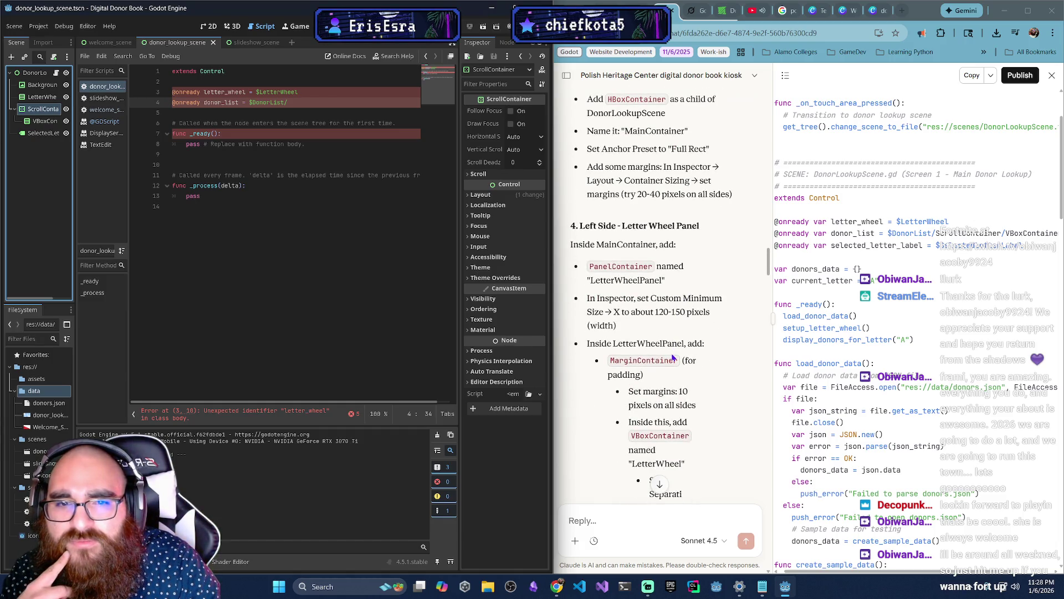
{"action": "scroll", "coordinate": [673, 357], "scroll_direction": "down", "scroll_amount": 4}
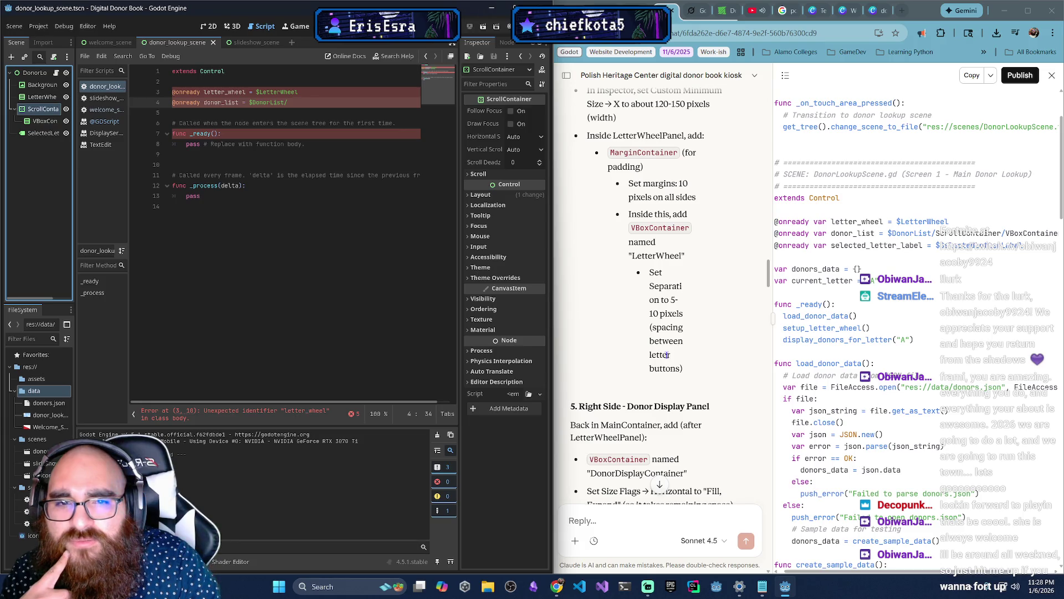
{"action": "scroll", "coordinate": [663, 357], "scroll_direction": "up", "scroll_amount": 7}
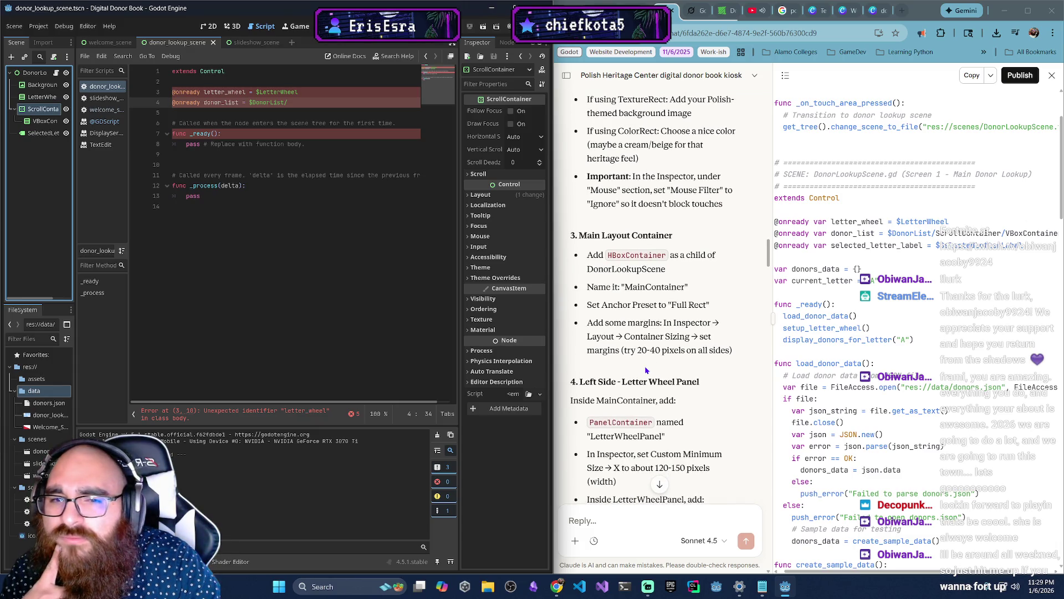
{"action": "scroll", "coordinate": [646, 370], "scroll_direction": "down", "scroll_amount": 8}
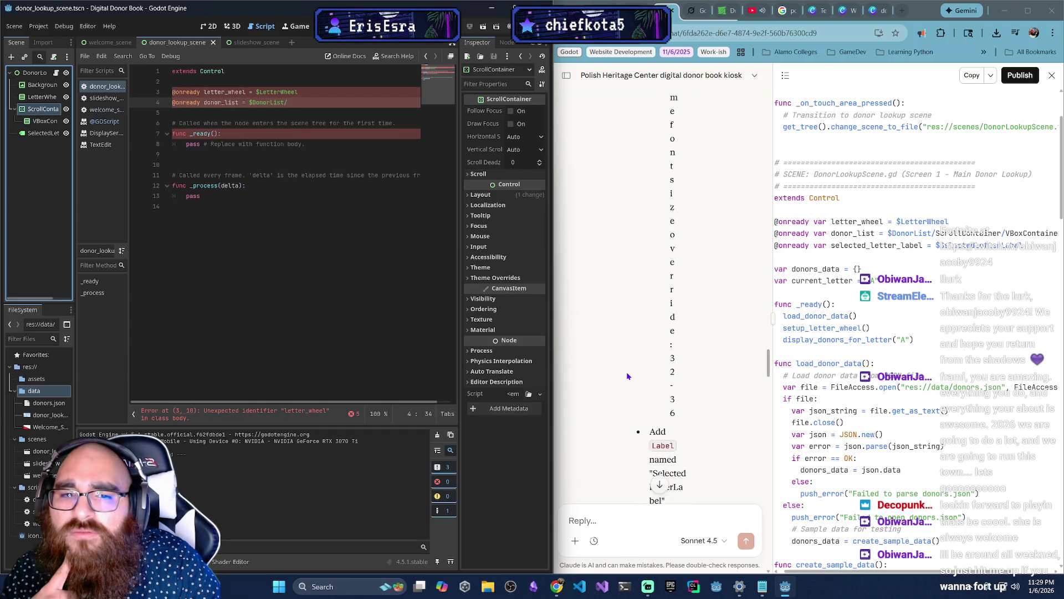
{"action": "left_click_drag", "start_coordinate": [769, 359], "coordinate": [825, 358]}
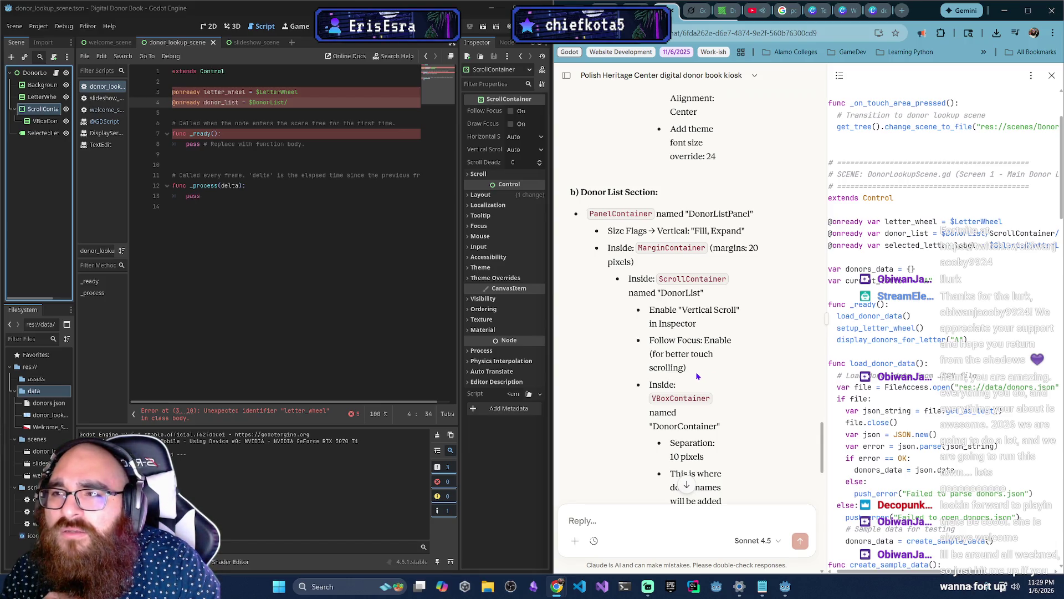
{"action": "double_click", "coordinate": [33, 111]}
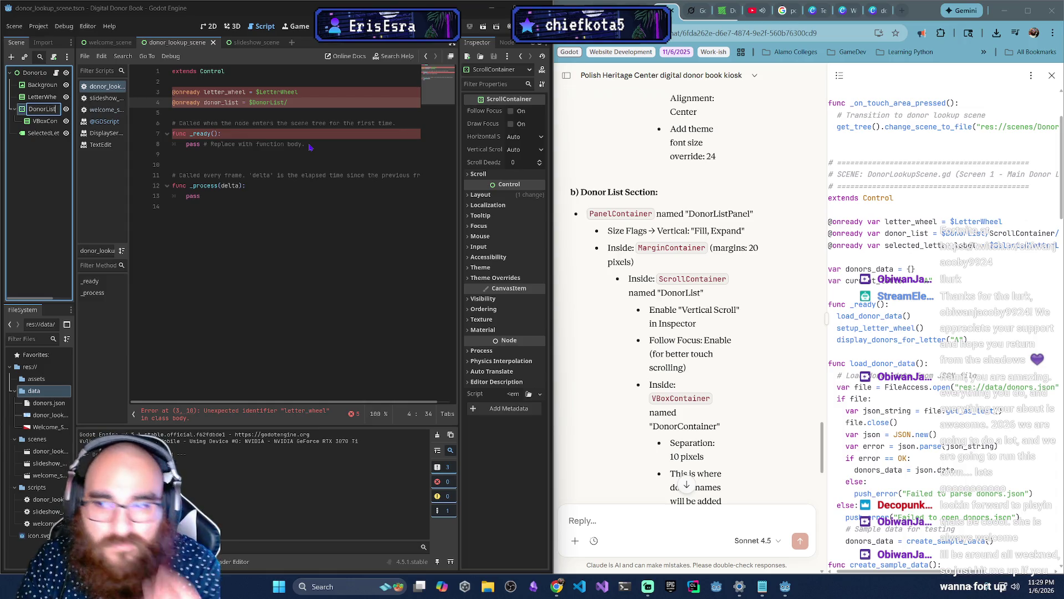
- Confirm the DonorList node name and change line 4's path to $DonorList/ScrollContainer
{"action": "key", "text": "Return"}
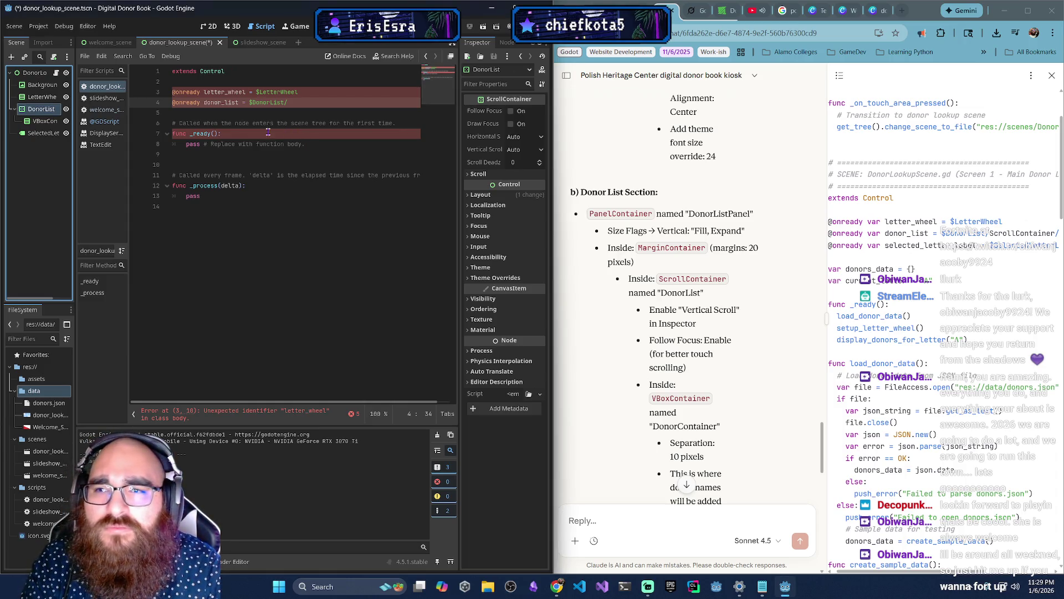
{"action": "left_click", "coordinate": [313, 100]}
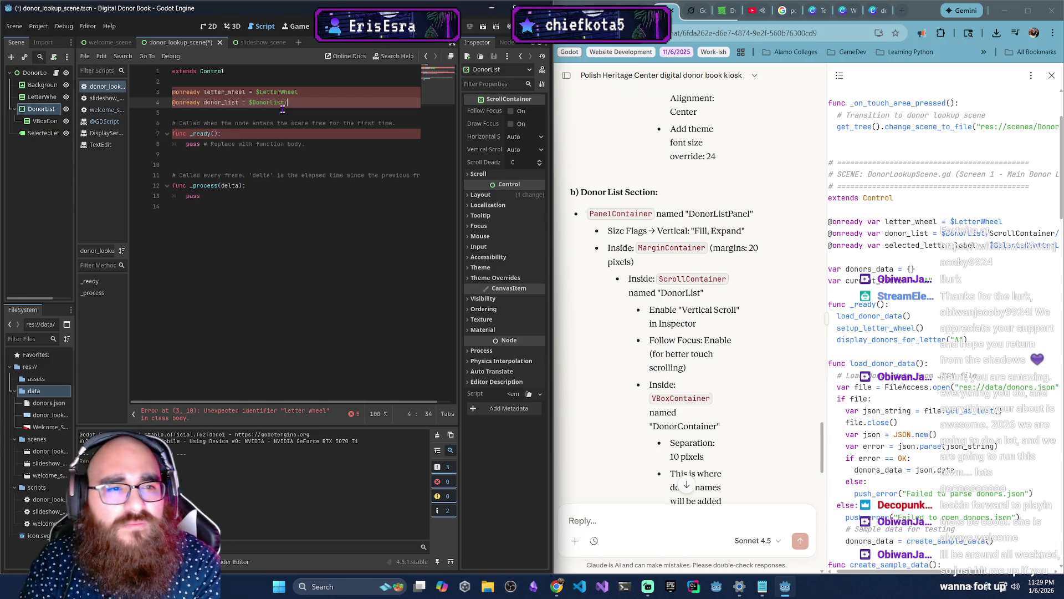
{"action": "type", "text": "/"}
{"action": "key", "text": "BackSpace"}
{"action": "type", "text": "scro"}
{"action": "key", "text": "BackSpace"}
{"action": "key", "text": "BackSpace"}
{"action": "key", "text": "BackSpace"}
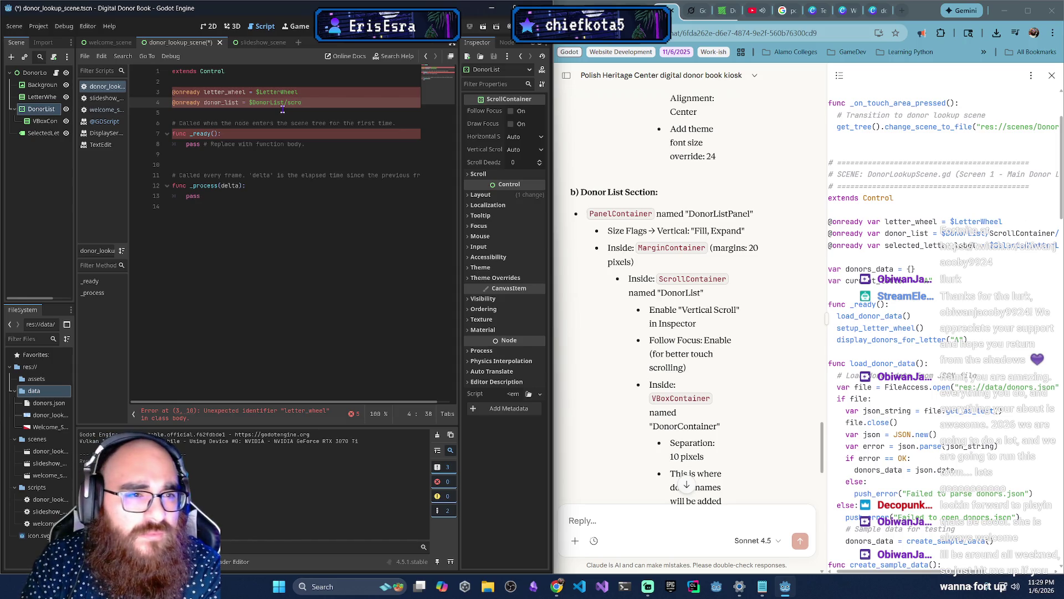
{"action": "type", "text": "ScrollCont"}
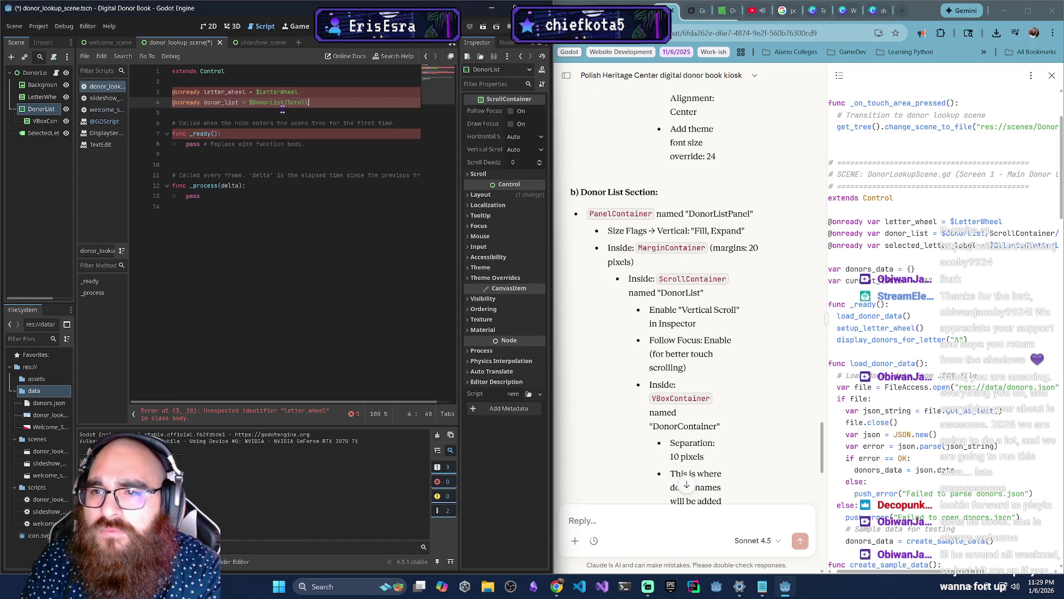
{"action": "type", "text": "ainer"}
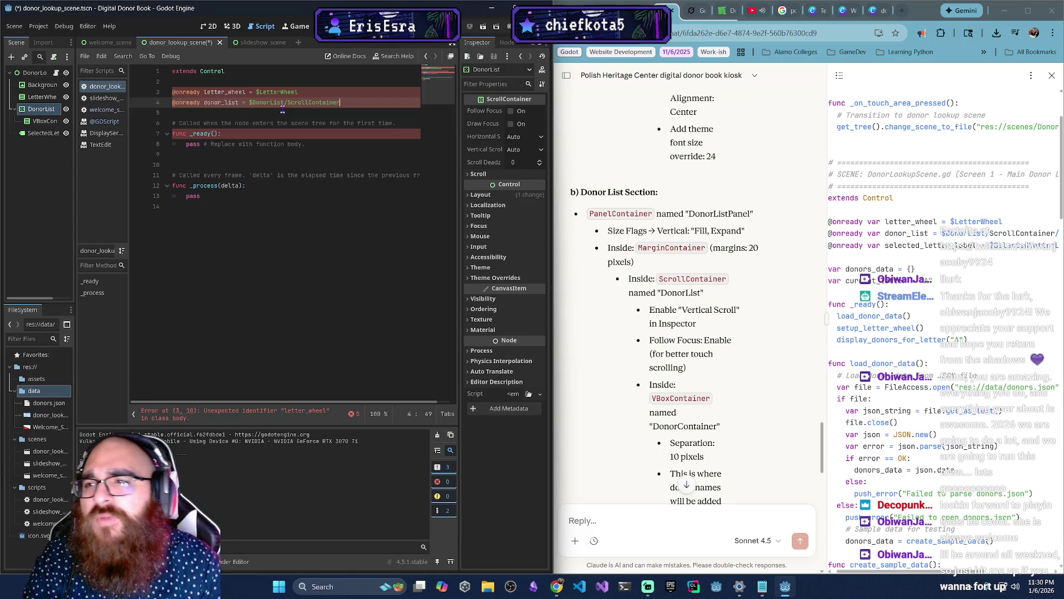
{"action": "scroll", "coordinate": [637, 311], "scroll_direction": "up", "scroll_amount": 15}
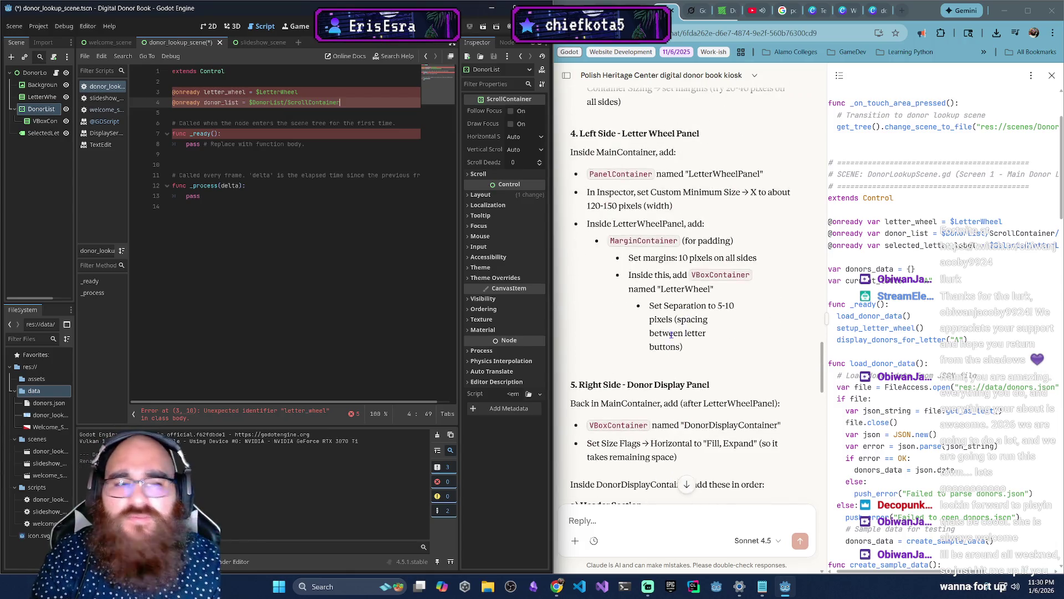
{"action": "left_click", "coordinate": [637, 328]}
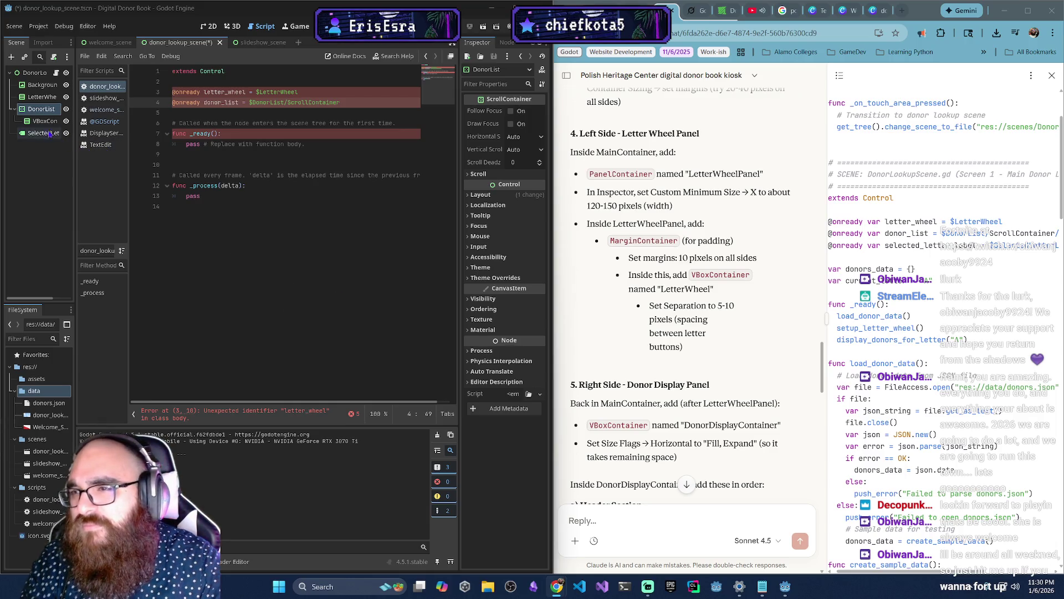
- Select every node from the DonorLookupScene root down and delete them all
{"action": "scroll", "coordinate": [591, 247], "scroll_direction": "up", "scroll_amount": 10}
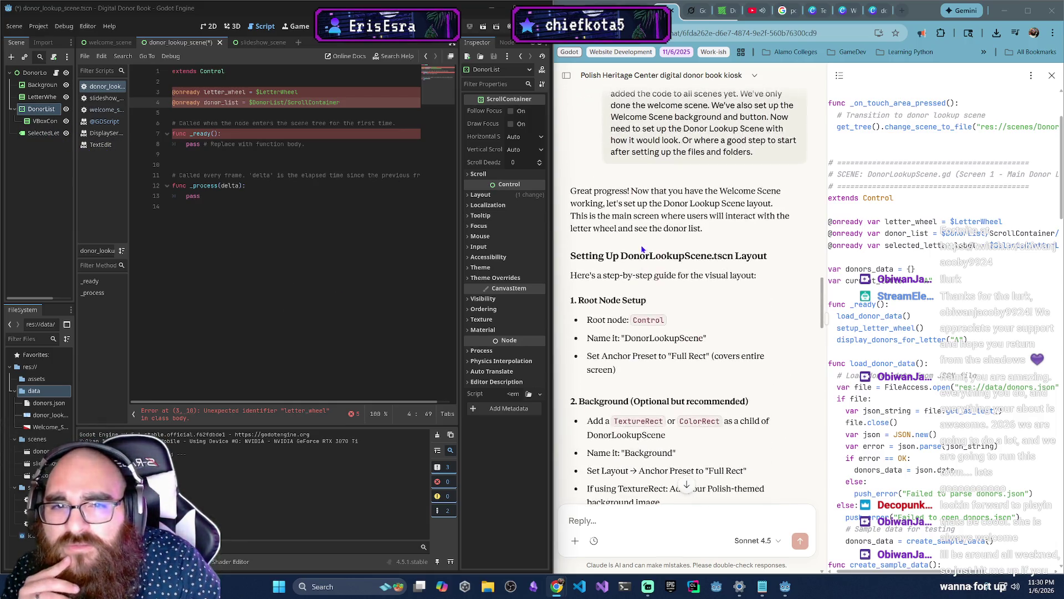
{"action": "left_click", "coordinate": [688, 506]}
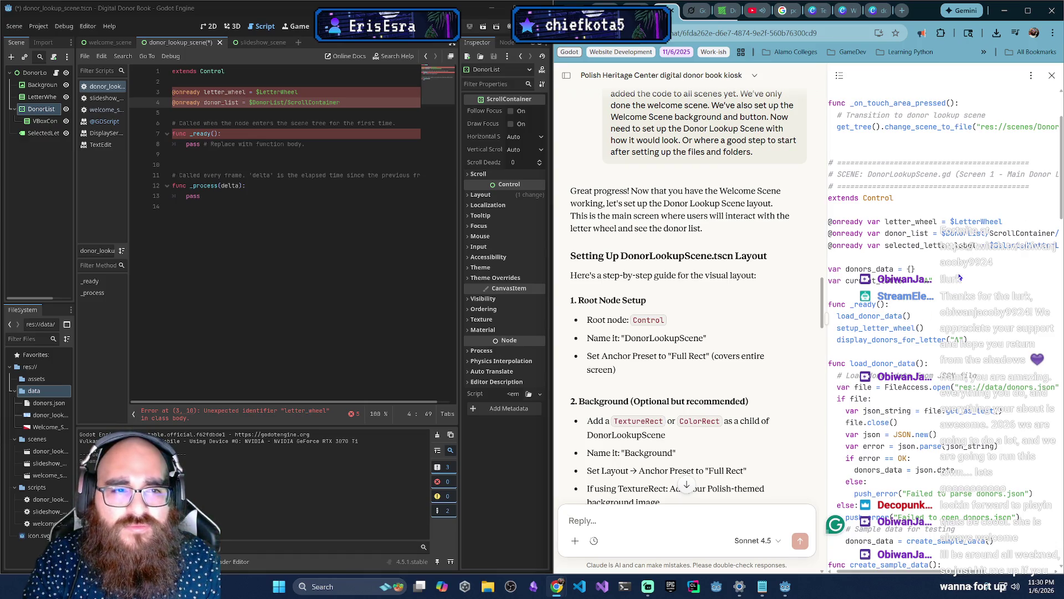
{"action": "scroll", "coordinate": [645, 404], "scroll_direction": "down", "scroll_amount": 2}
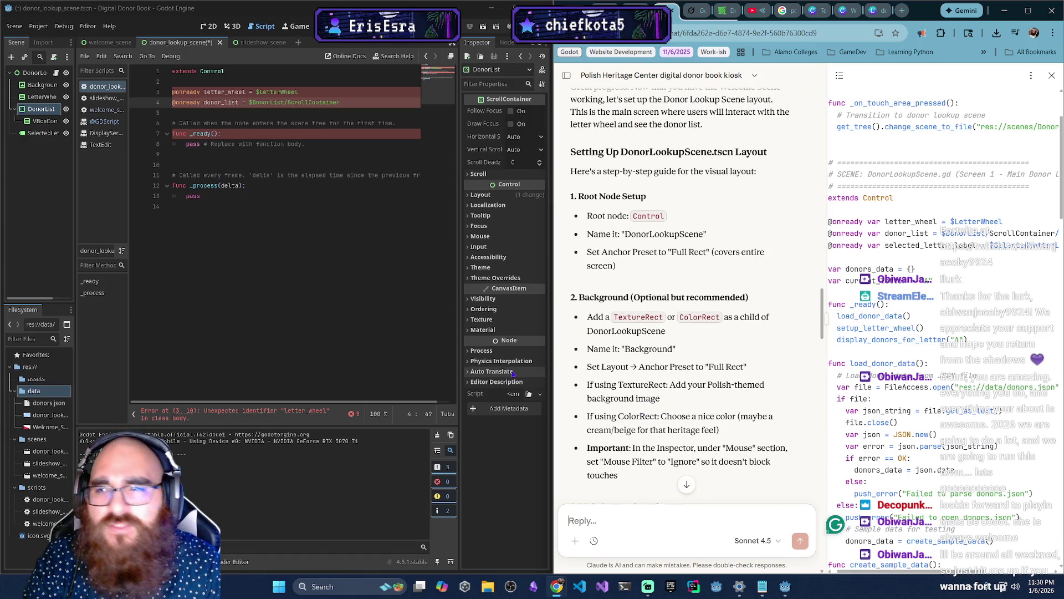
{"action": "left_click", "coordinate": [34, 86]}
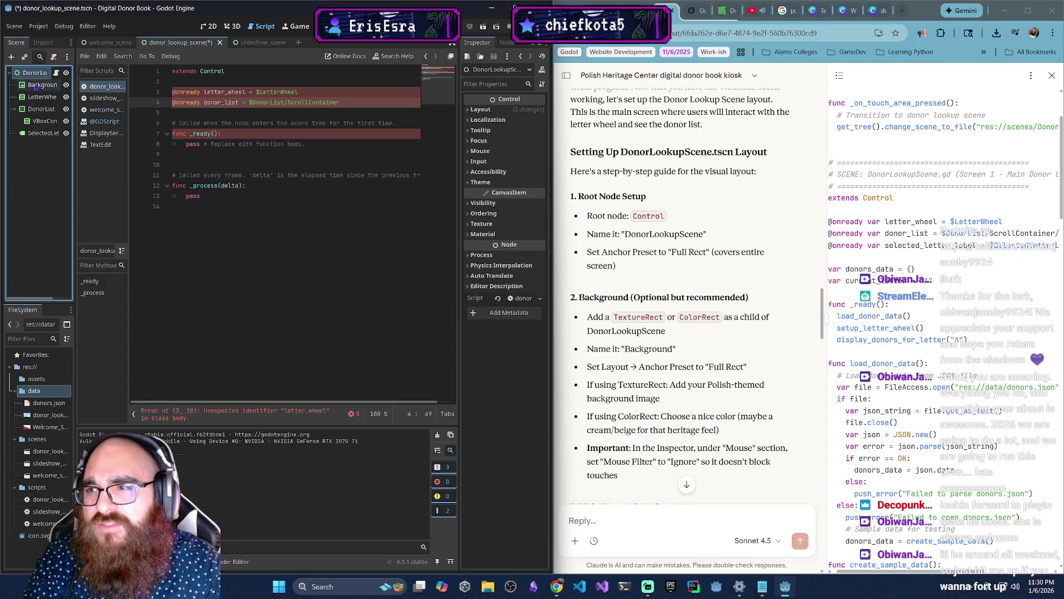
{"action": "left_click", "coordinate": [33, 136], "text": "shift"}
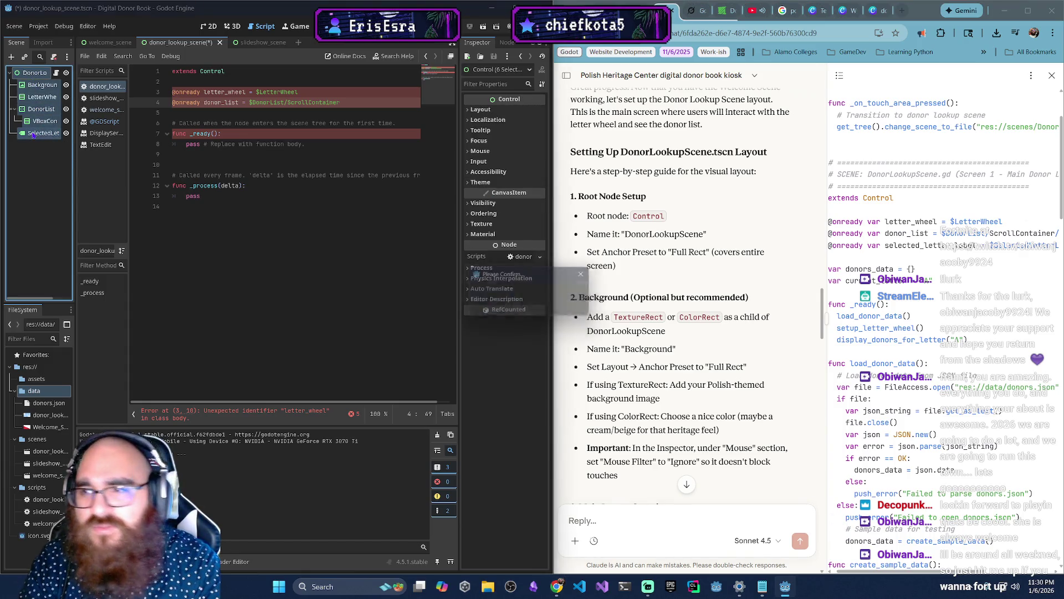
{"action": "key", "text": "Delete"}
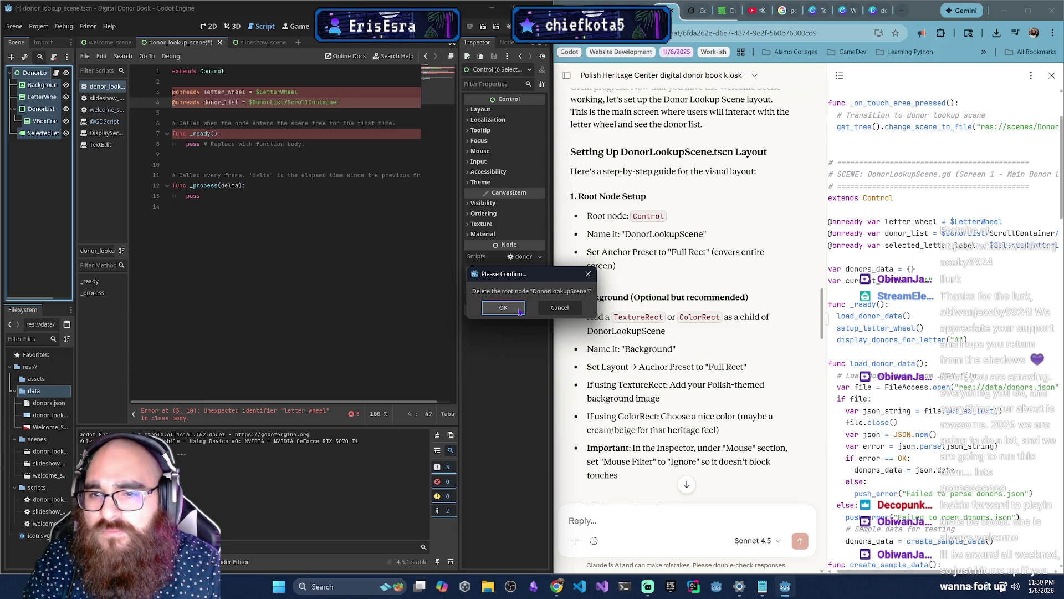
{"action": "left_click", "coordinate": [518, 311]}
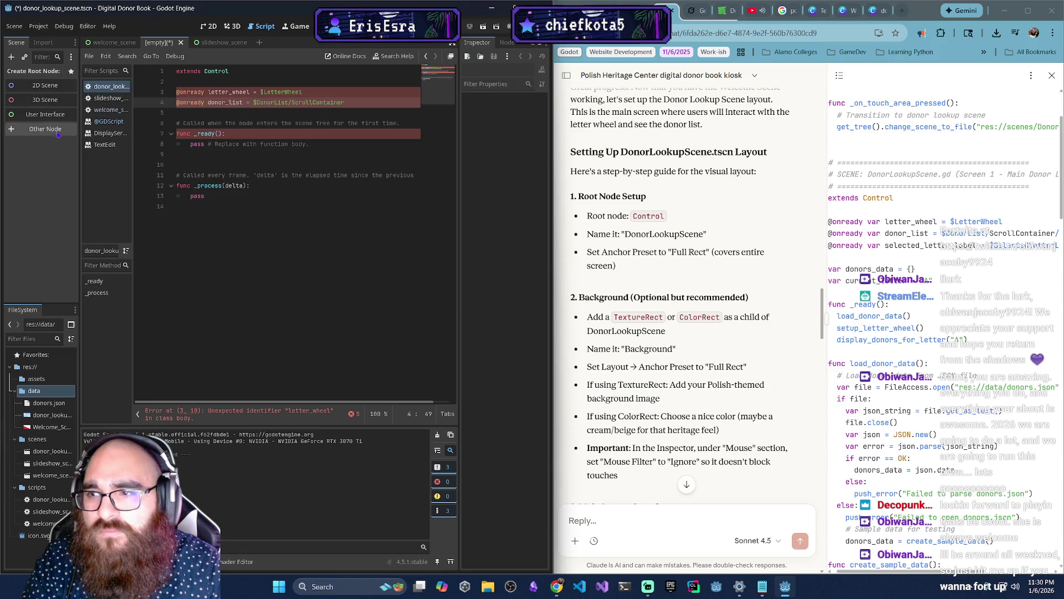
- Create a Control root node named DonorLookupScene and view it in 2D
{"action": "left_click", "coordinate": [45, 129]}
{"action": "left_click_drag", "start_coordinate": [371, 159], "coordinate": [249, 164]}
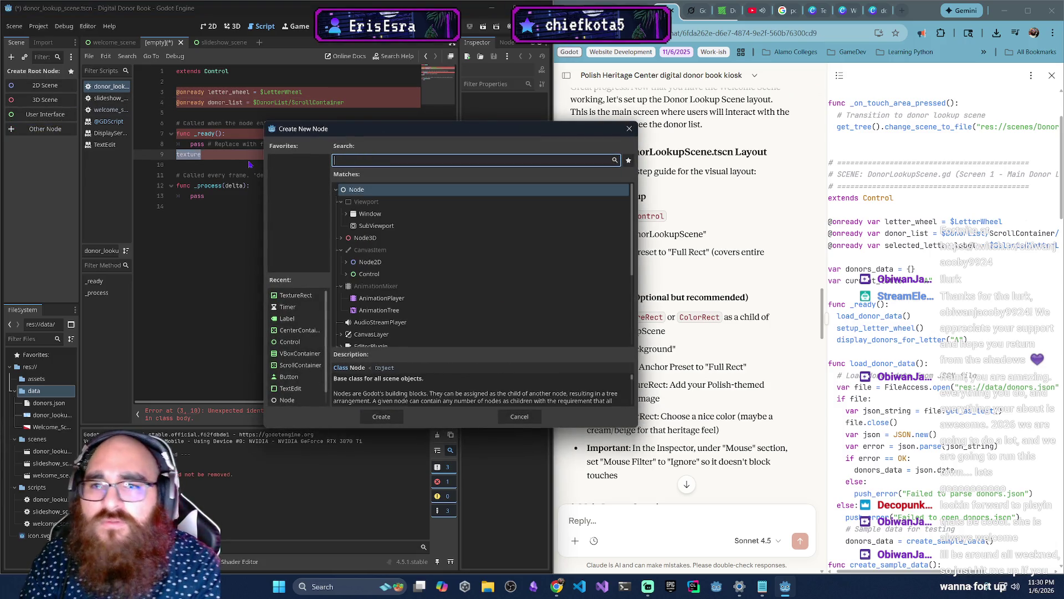
{"action": "type", "text": "Contro"}
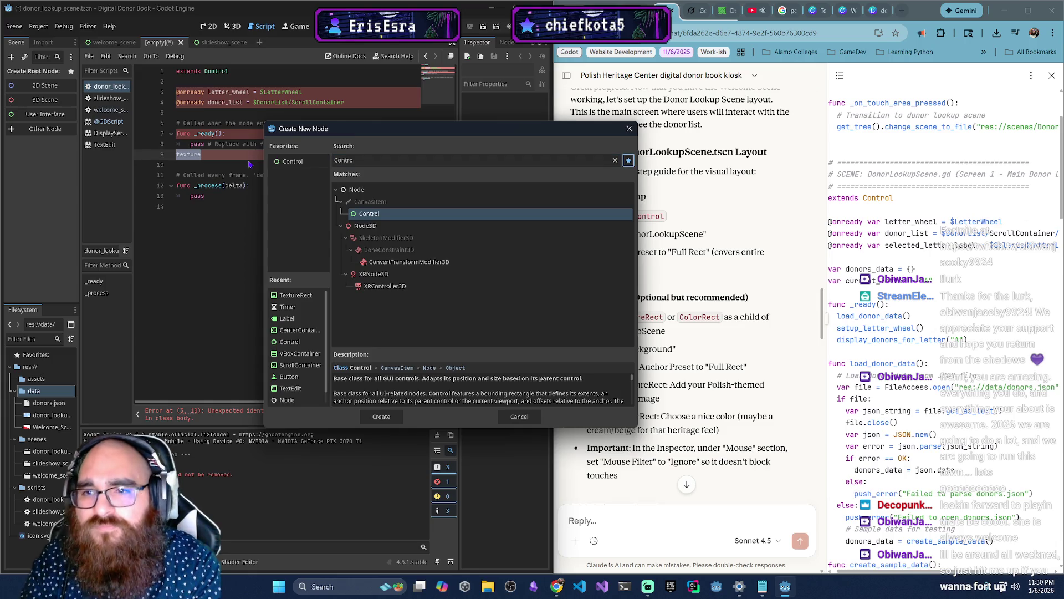
{"action": "left_click", "coordinate": [381, 416]}
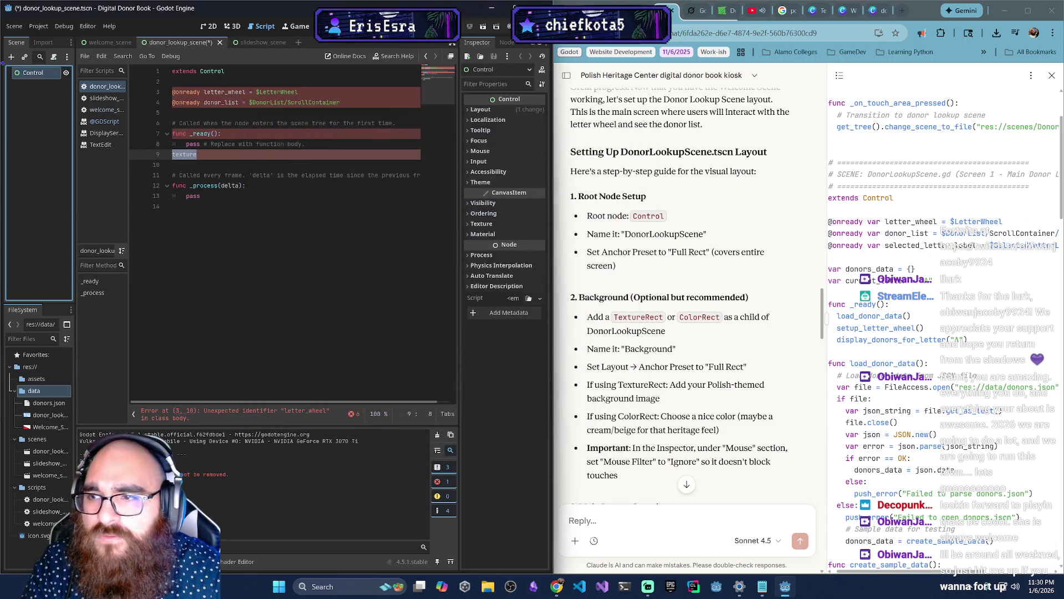
{"action": "double_click", "coordinate": [37, 77]}
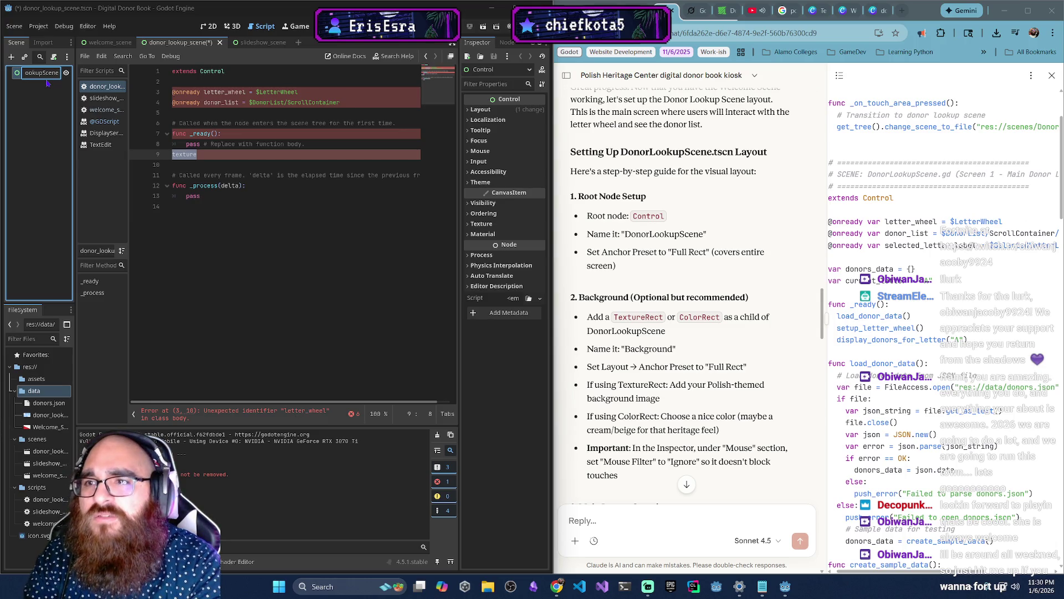
{"action": "key", "text": "Return"}
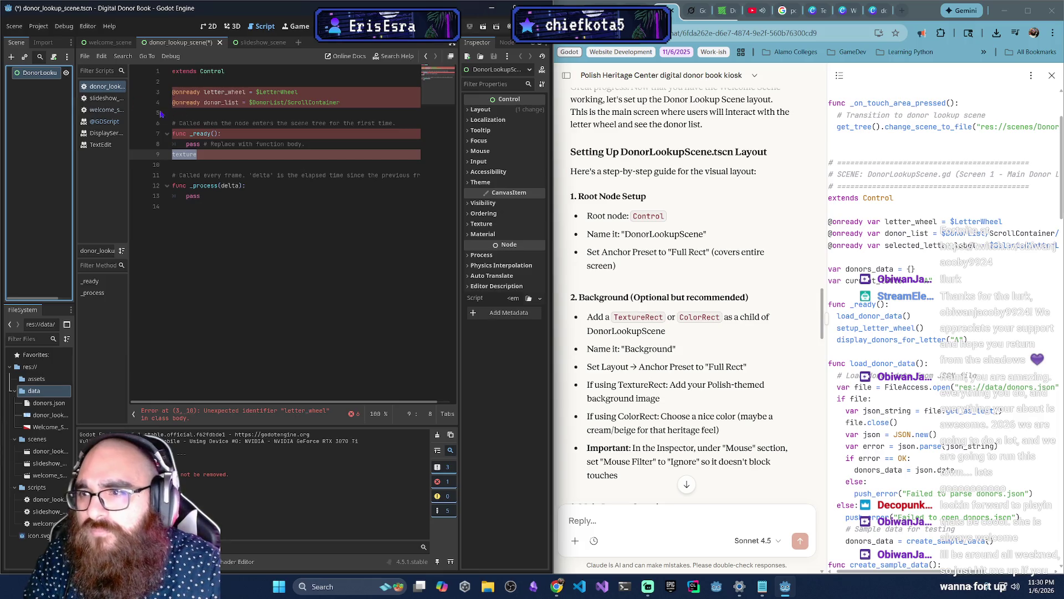
{"action": "left_click", "coordinate": [209, 28]}
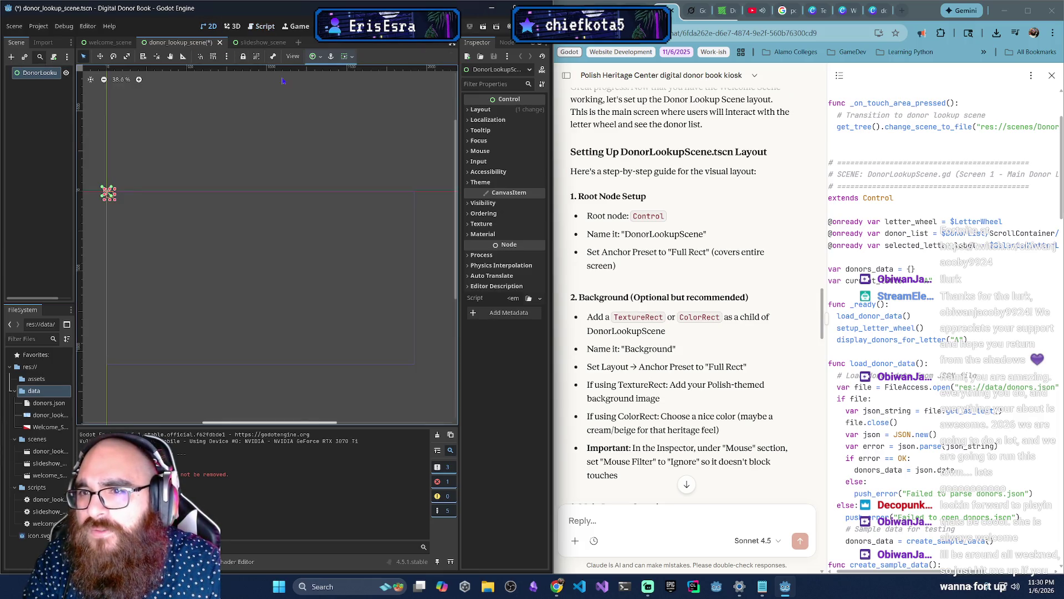
- Anchor the DonorLookupScene root to Full Rect
{"action": "left_click", "coordinate": [320, 57]}
{"action": "left_click", "coordinate": [363, 133]}
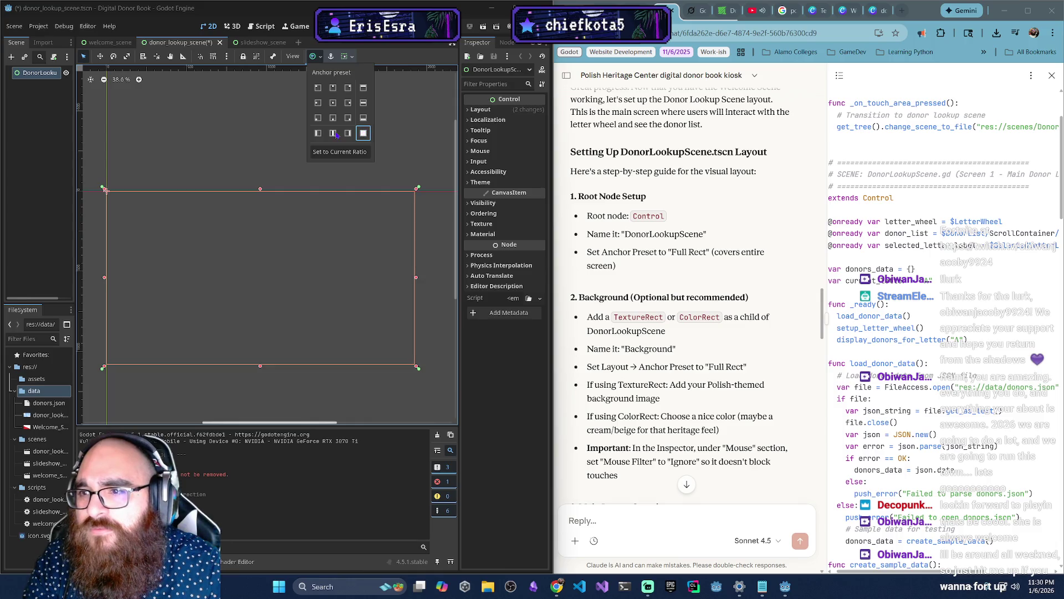
{"action": "left_click", "coordinate": [30, 86]}
- Add a TextureRect child named Background under DonorLookupScene
{"action": "key", "text": "ctrl+a"}
{"action": "type", "text": "texture"}
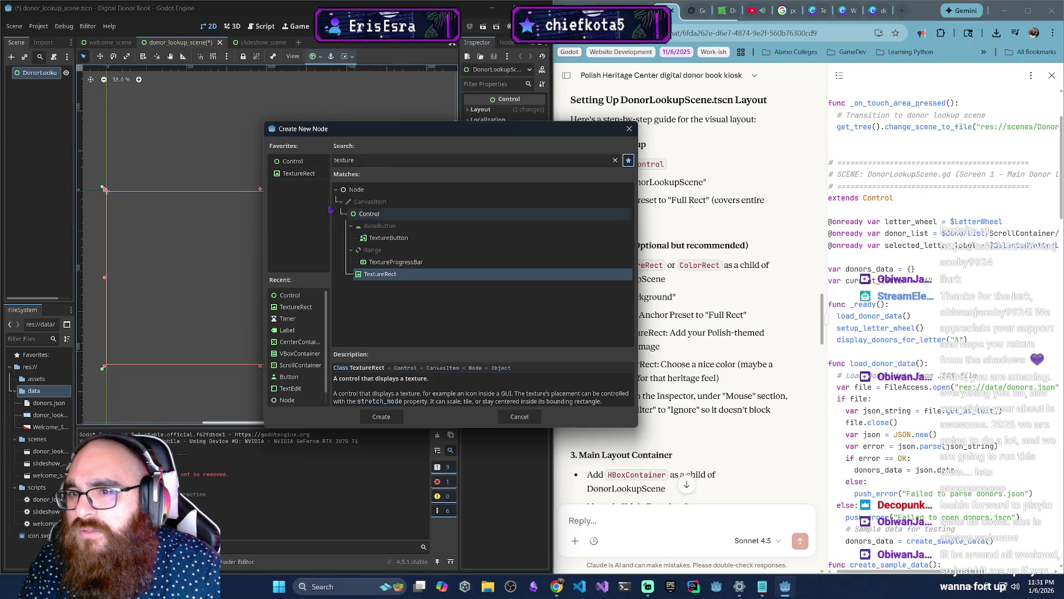
{"action": "left_click", "coordinate": [294, 174]}
{"action": "left_click", "coordinate": [381, 416]}
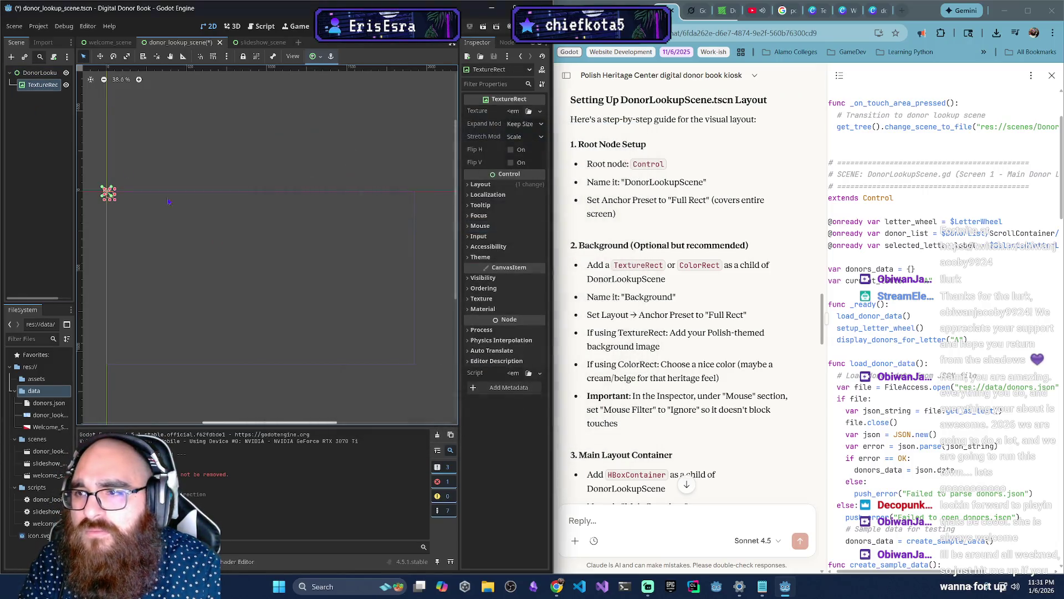
{"action": "double_click", "coordinate": [37, 85]}
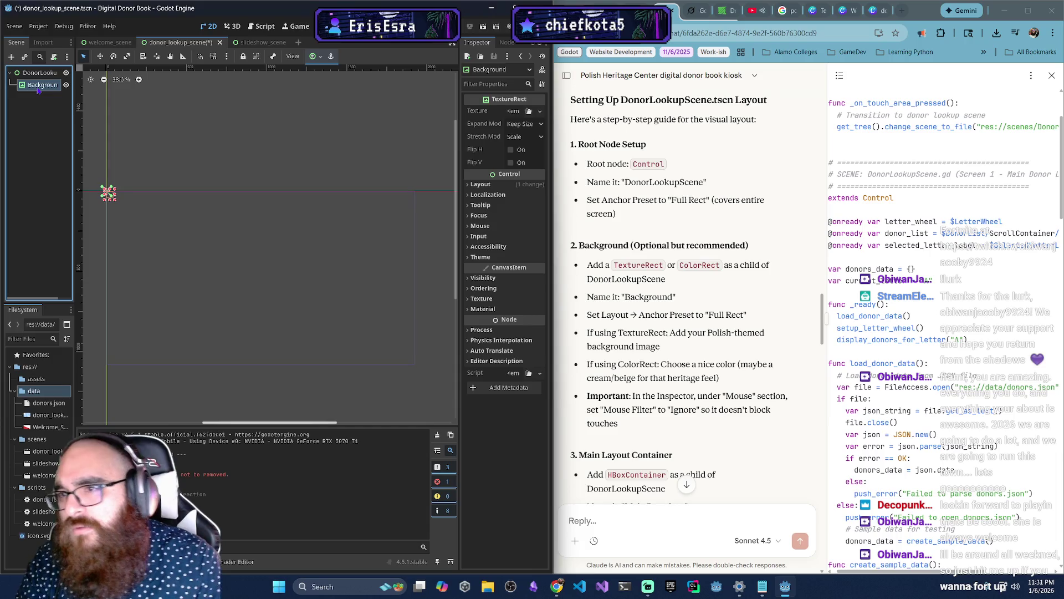
{"action": "type", "text": "Background"}
{"action": "key", "text": "Return"}
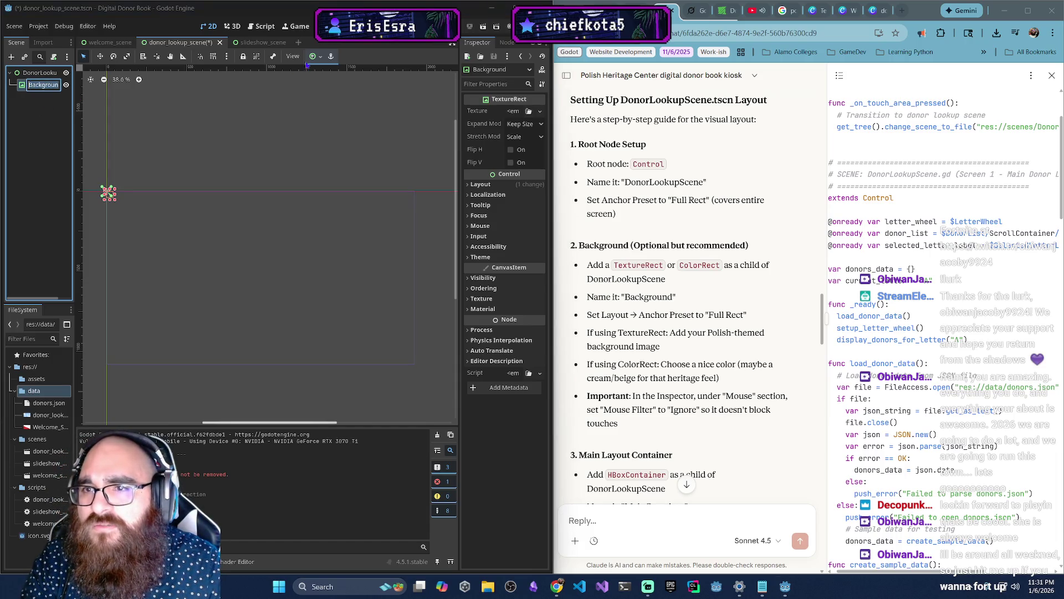
- Anchor Background to Full Rect and set its texture to donor_lookup_scene_BG.png
{"action": "left_click", "coordinate": [315, 56]}
{"action": "left_click", "coordinate": [363, 133]}
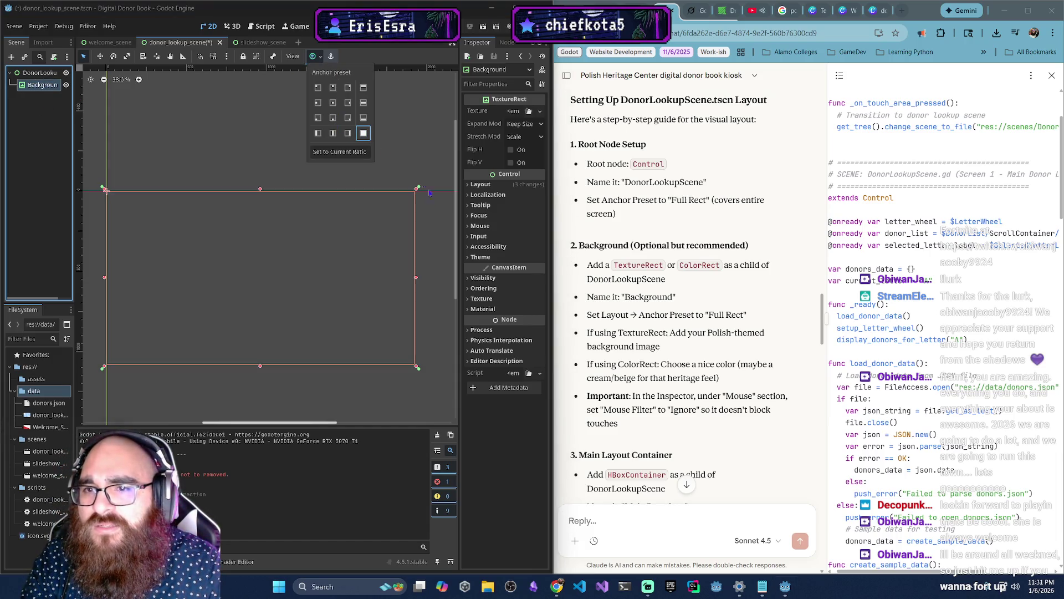
{"action": "left_click", "coordinate": [529, 111]}
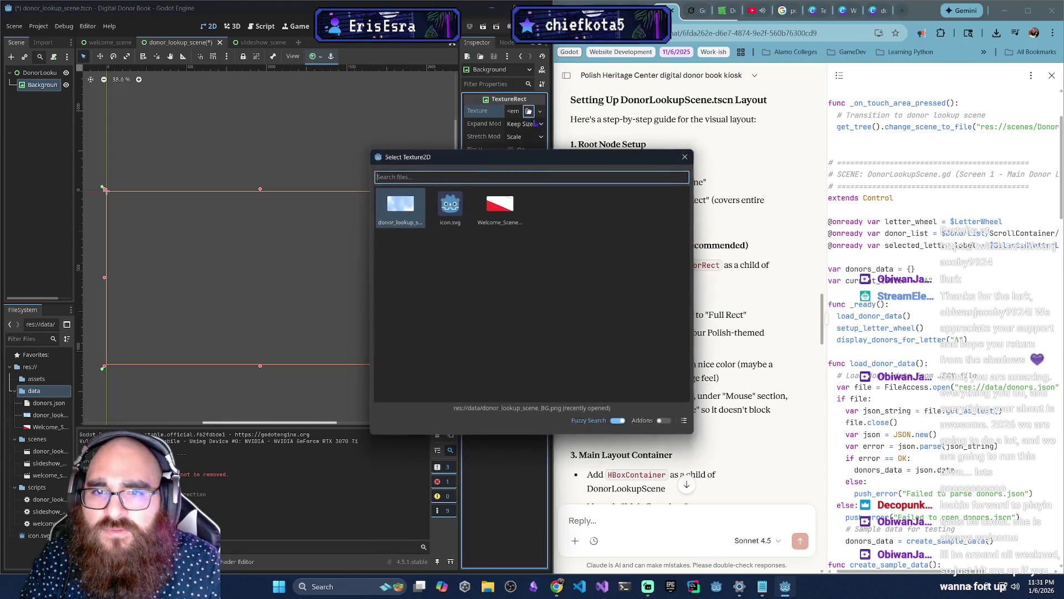
{"action": "double_click", "coordinate": [416, 209]}
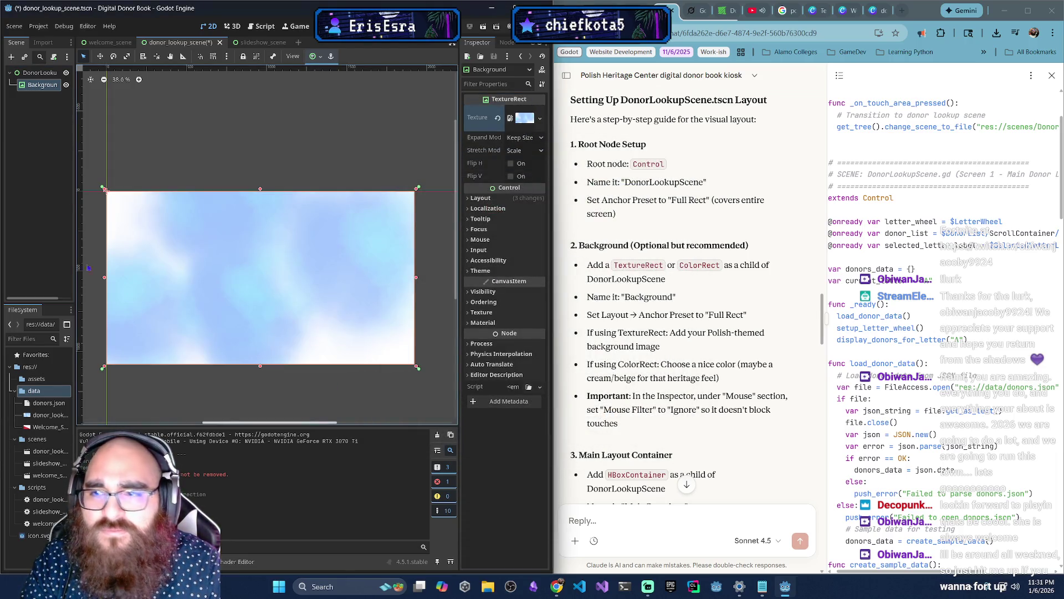
{"action": "left_click", "coordinate": [39, 72]}
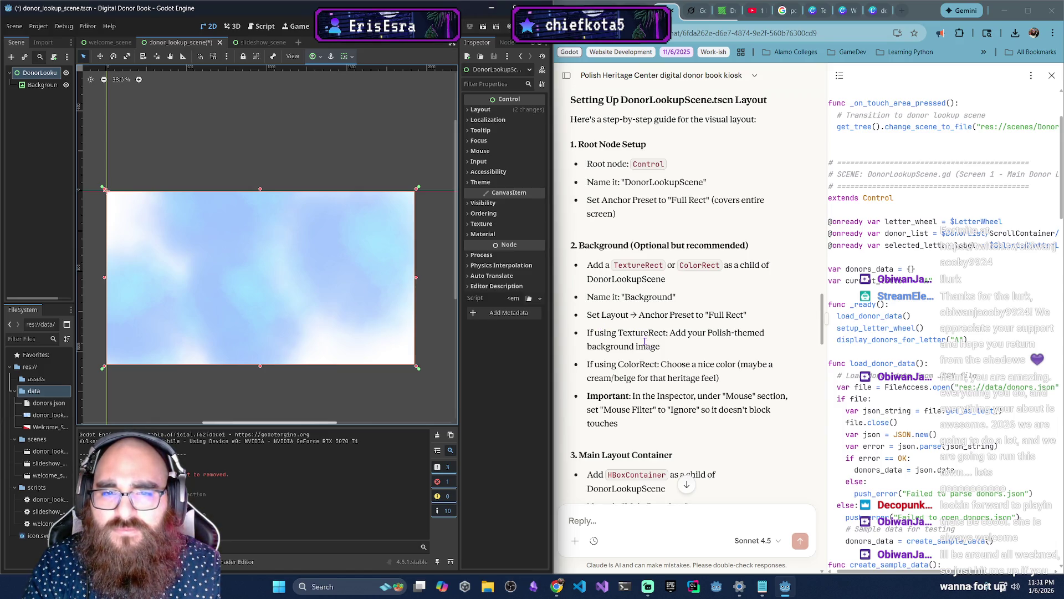
{"action": "scroll", "coordinate": [642, 342], "scroll_direction": "down", "scroll_amount": 1}
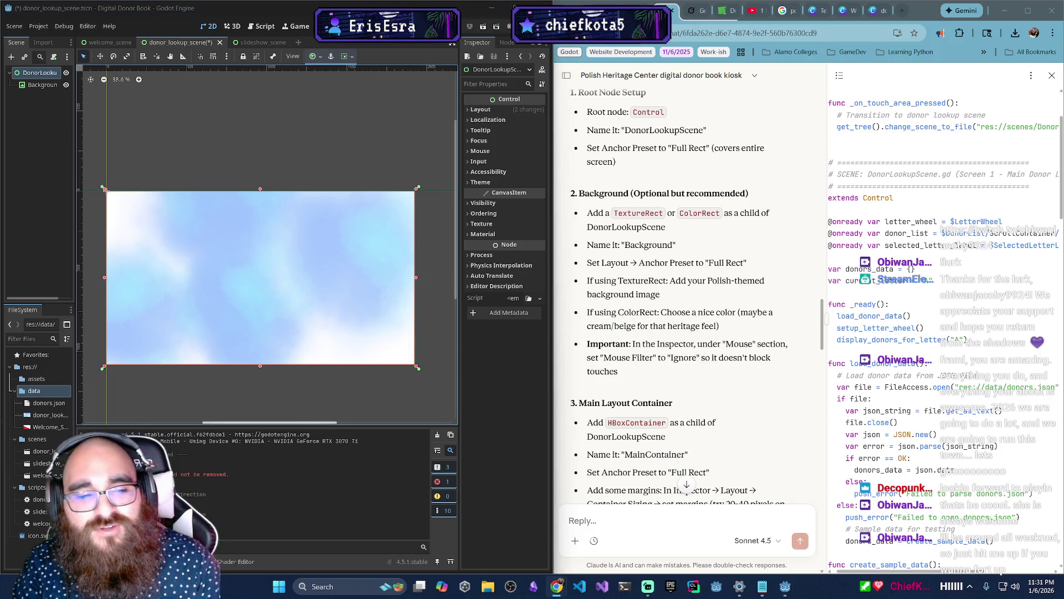
{"action": "left_click", "coordinate": [751, 11]}
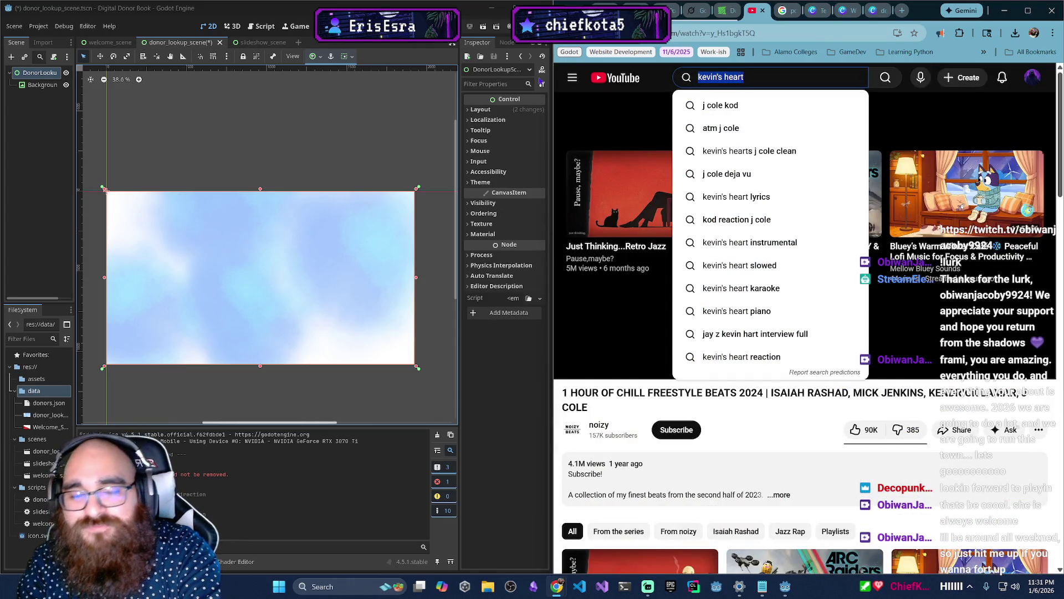
- Search YouTube for 'the trooper', play The Trooper (1998 Remaster), then return to Claude
{"action": "type", "text": "the trooper"}
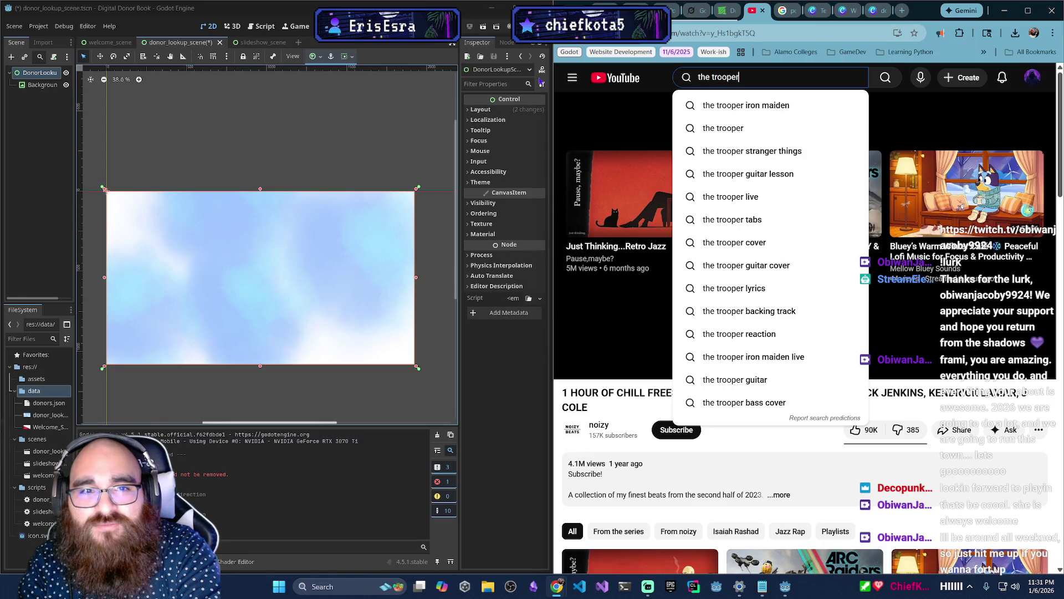
{"action": "key", "text": "Return"}
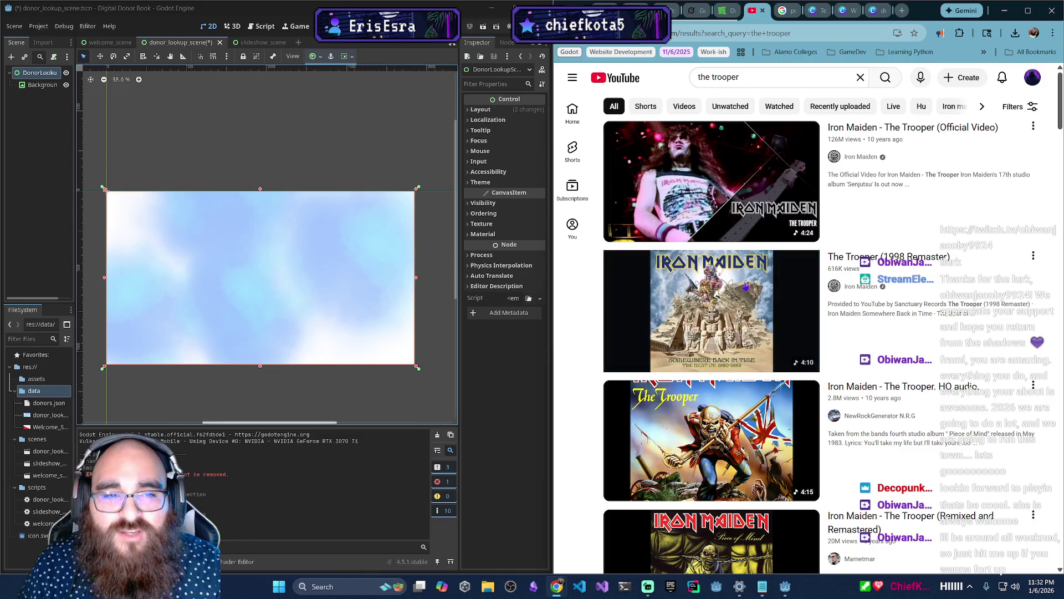
{"action": "left_click", "coordinate": [726, 294]}
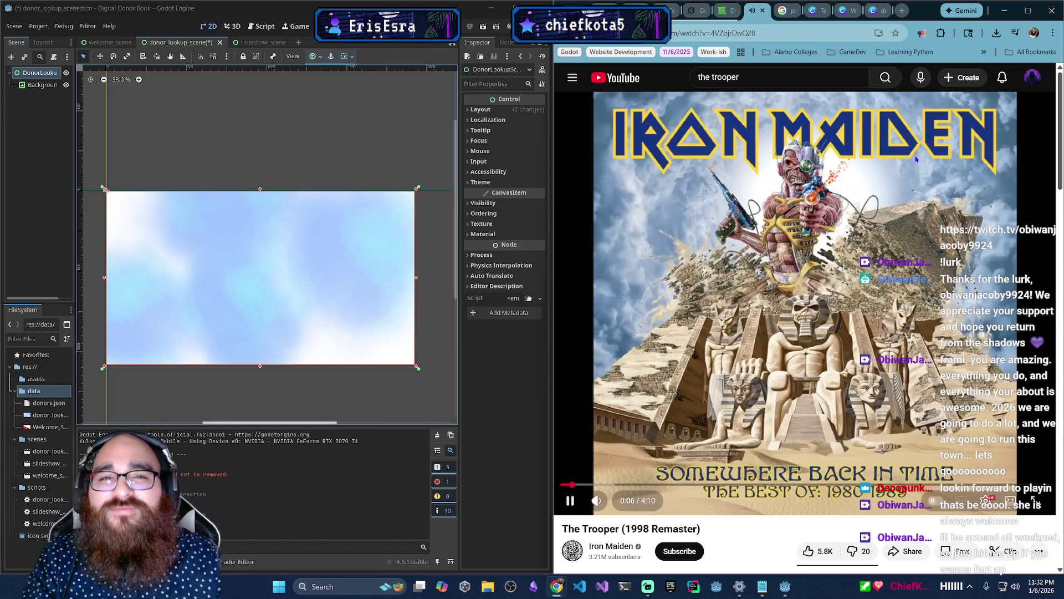
{"action": "left_click", "coordinate": [659, 10]}
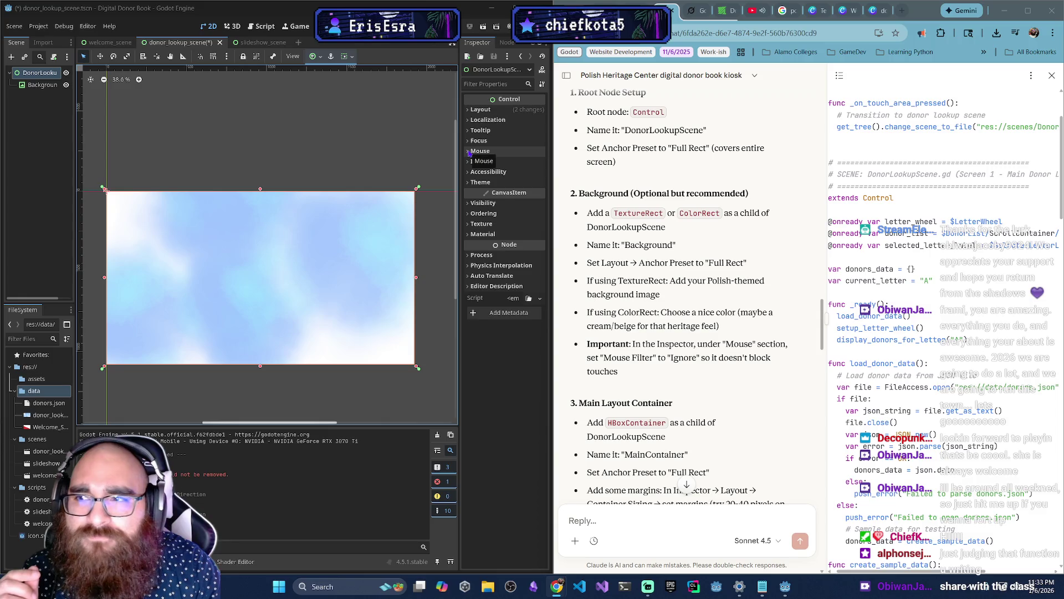
- Set the Background TextureRect's Mouse Filter to Ignore, then switch to welcome_scene
{"action": "left_click", "coordinate": [45, 85]}
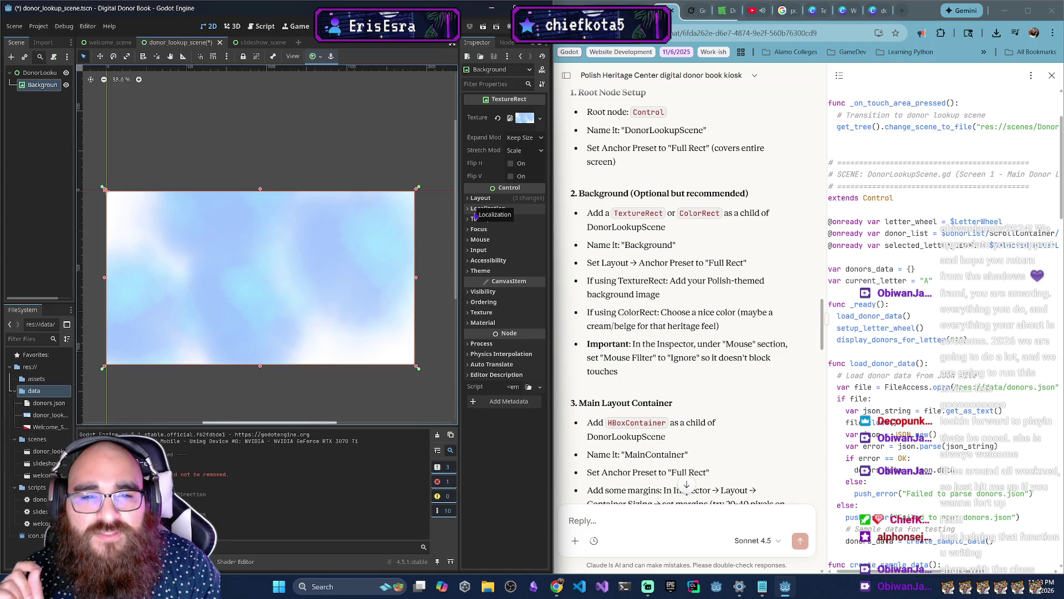
{"action": "left_click", "coordinate": [475, 240]}
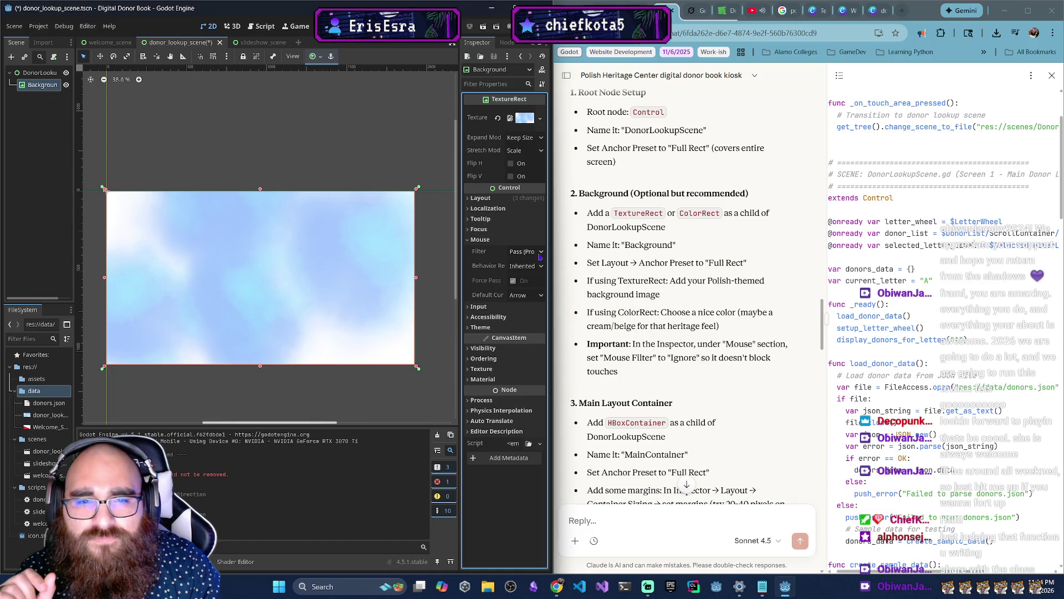
{"action": "left_click", "coordinate": [539, 252]}
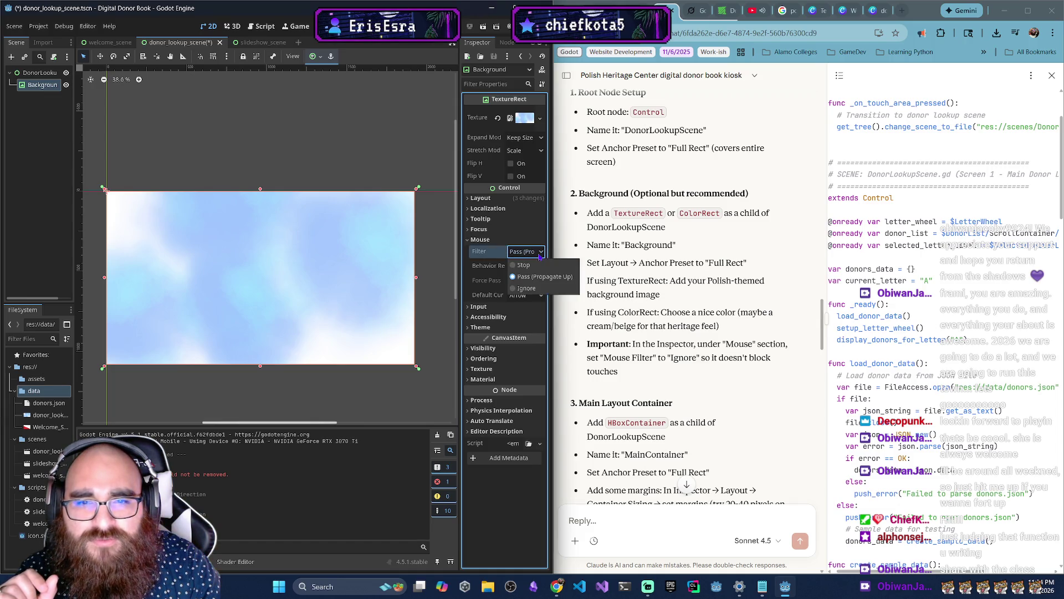
{"action": "left_click", "coordinate": [544, 288]}
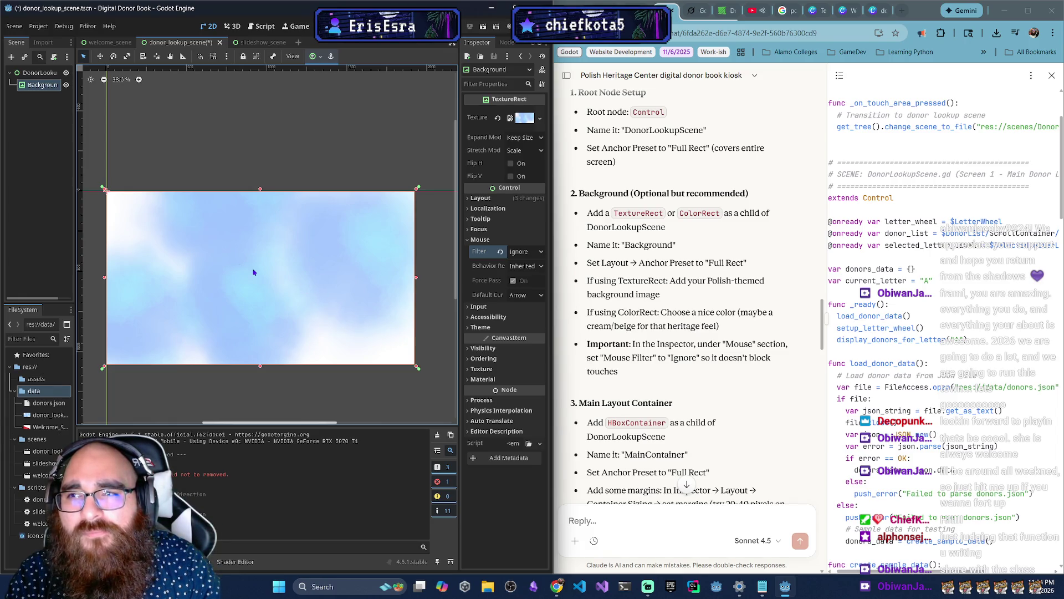
{"action": "left_click", "coordinate": [101, 45]}
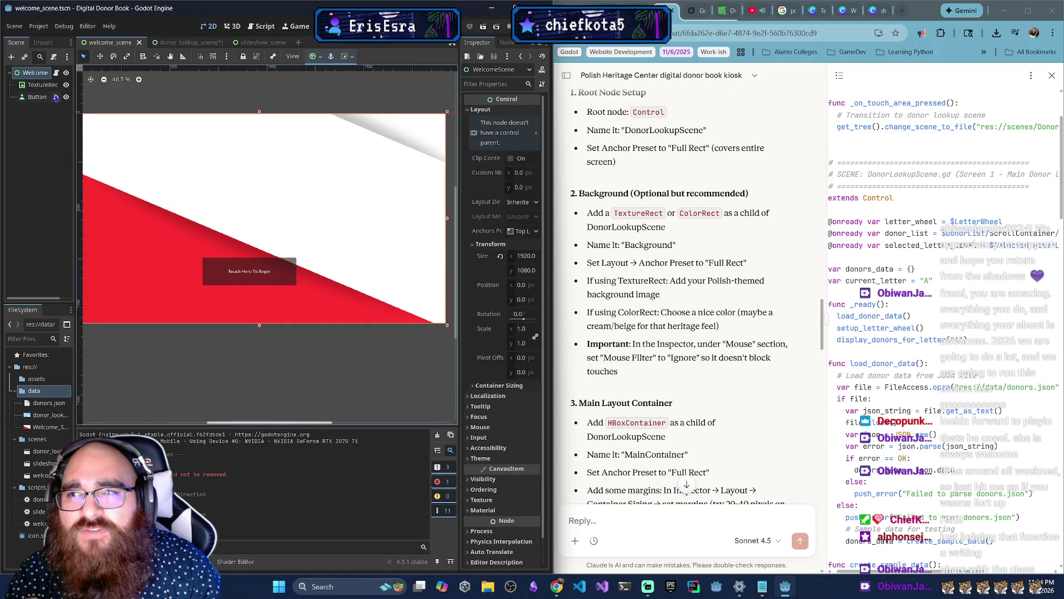
- Set the welcome scene TextureRect's mouse filter to Ignore and run the project
{"action": "left_click", "coordinate": [311, 211]}
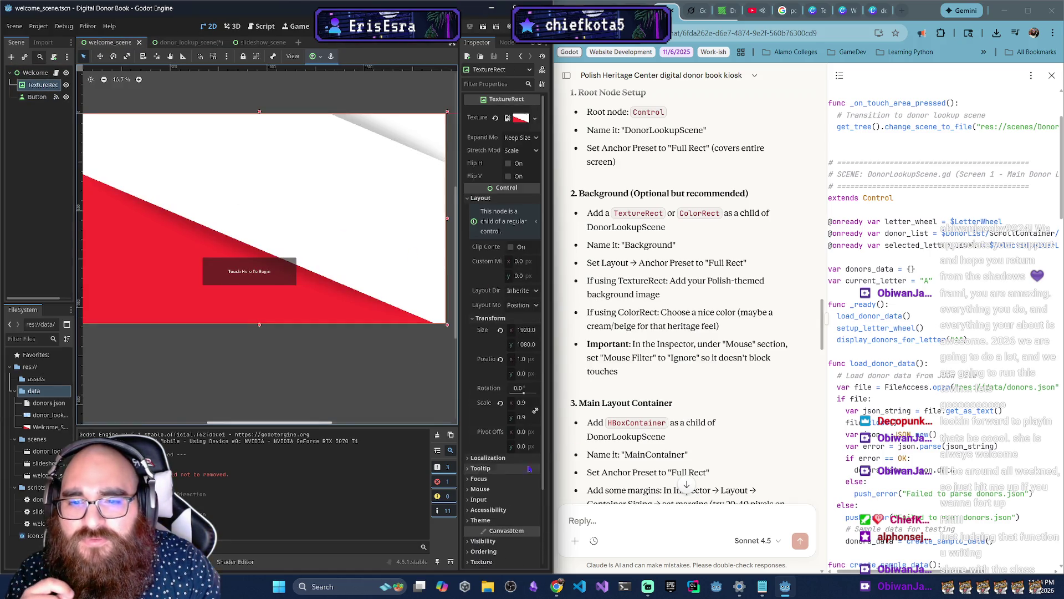
{"action": "left_click", "coordinate": [480, 489]}
{"action": "left_click", "coordinate": [511, 503]}
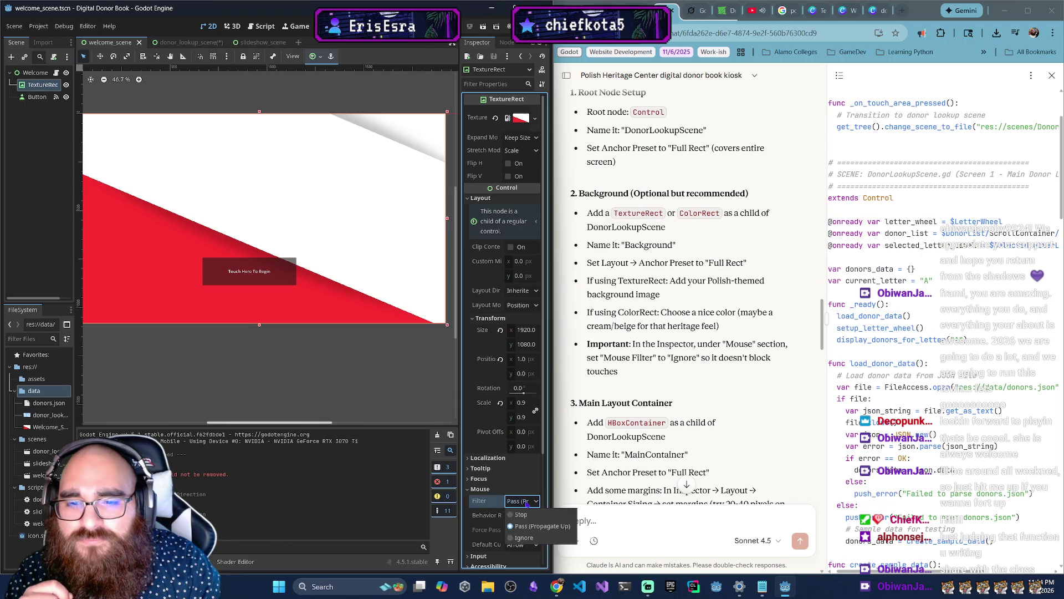
{"action": "left_click", "coordinate": [521, 536]}
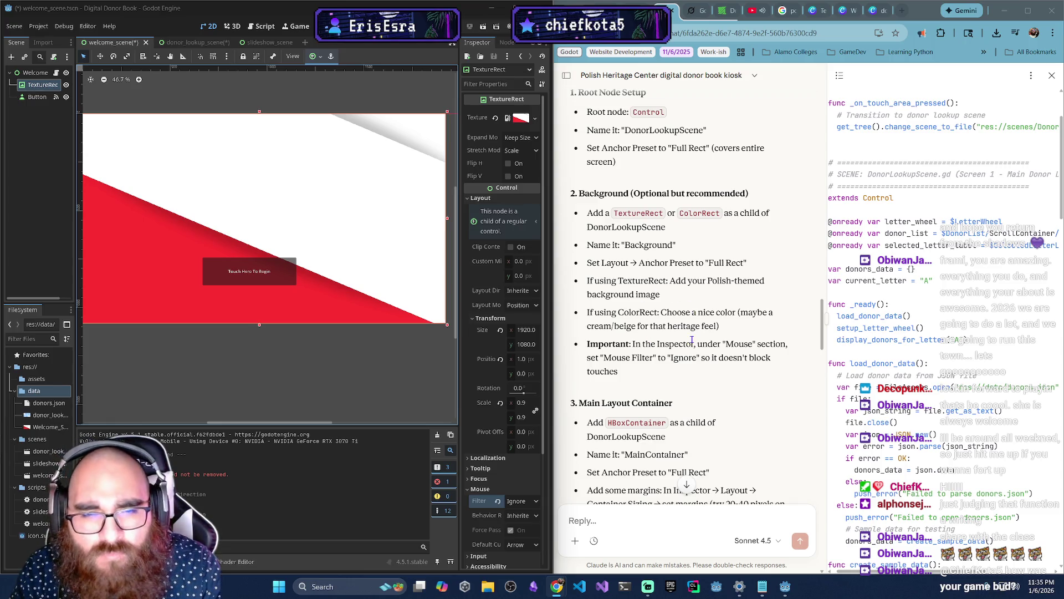
{"action": "scroll", "coordinate": [686, 360], "scroll_direction": "down", "scroll_amount": 3}
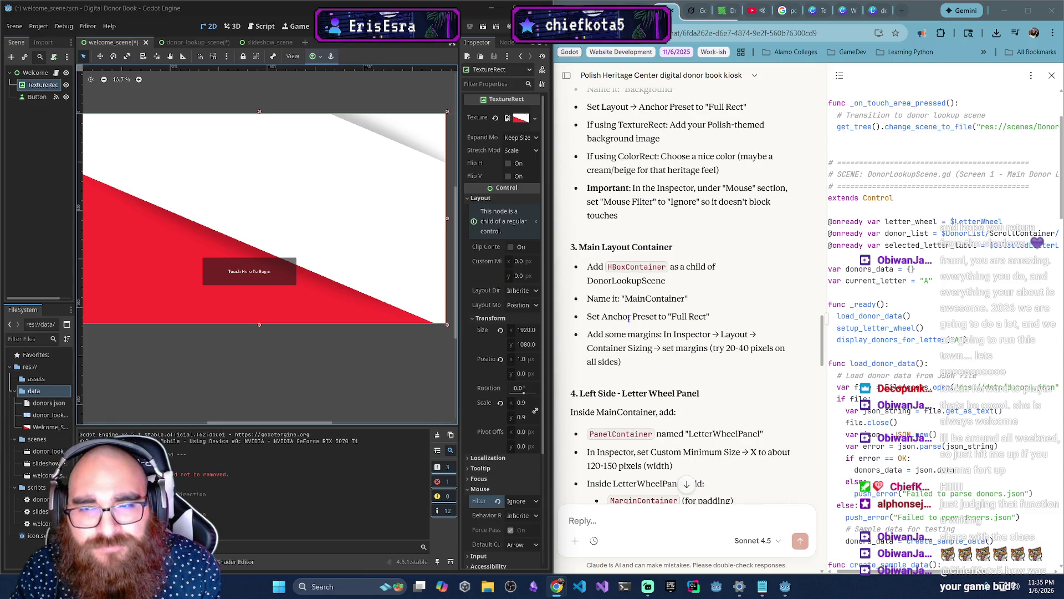
{"action": "left_click", "coordinate": [469, 26]}
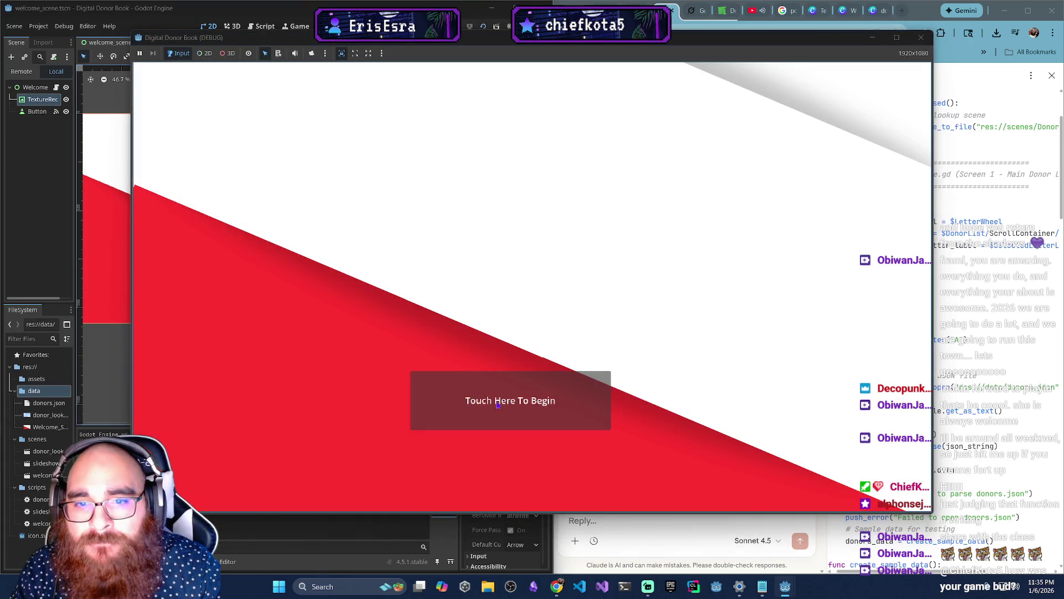
- In the test run, tap 'Touch Here To Begin' to reach donor lookup, then close the game
{"action": "left_click", "coordinate": [497, 405]}
{"action": "left_click", "coordinate": [921, 37]}
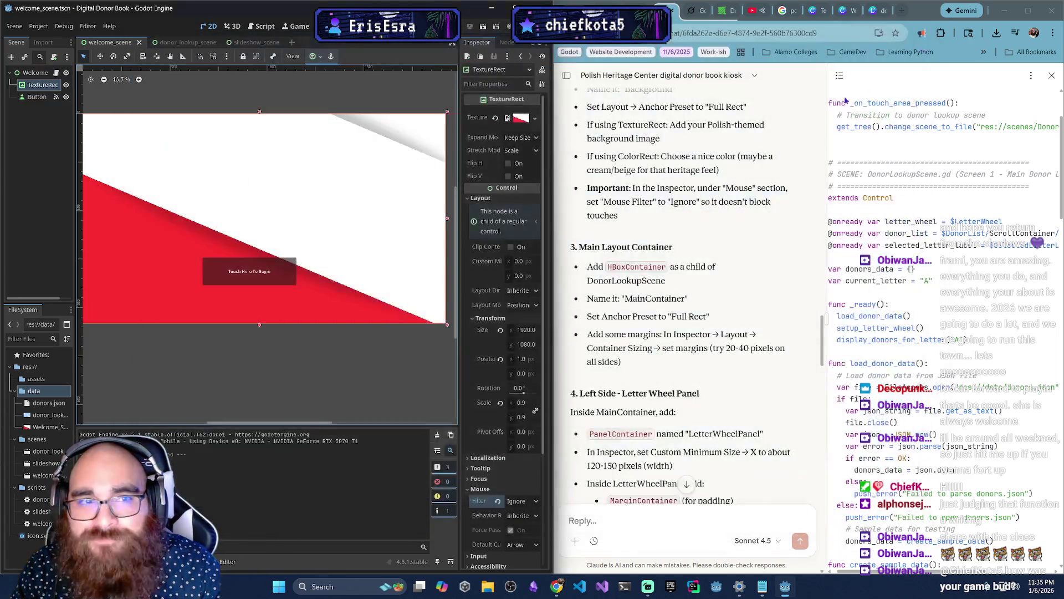
{"action": "scroll", "coordinate": [736, 287], "scroll_direction": "down", "scroll_amount": 2}
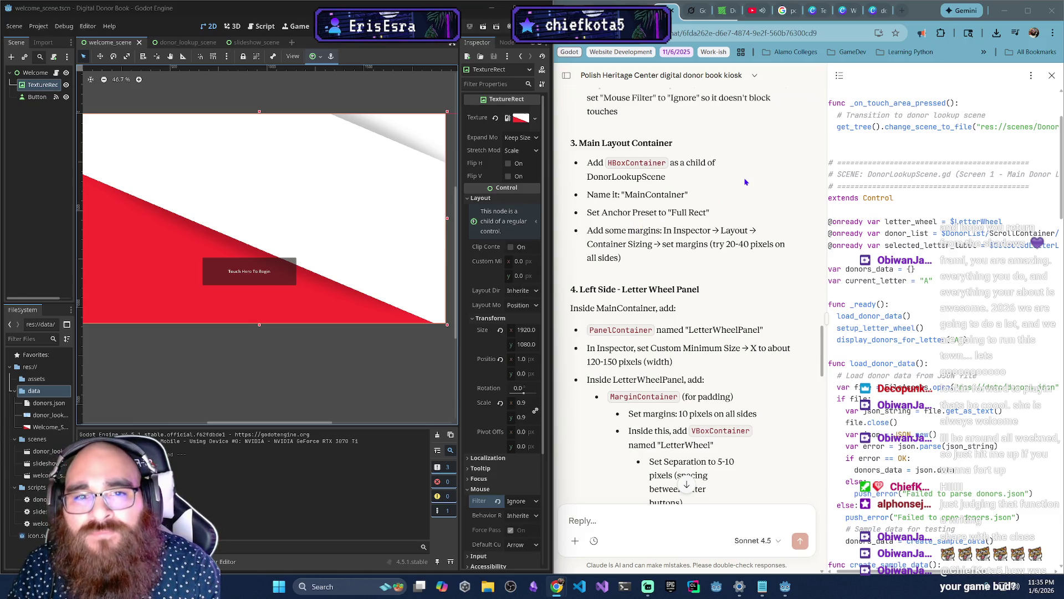
{"action": "right_click", "coordinate": [35, 73]}
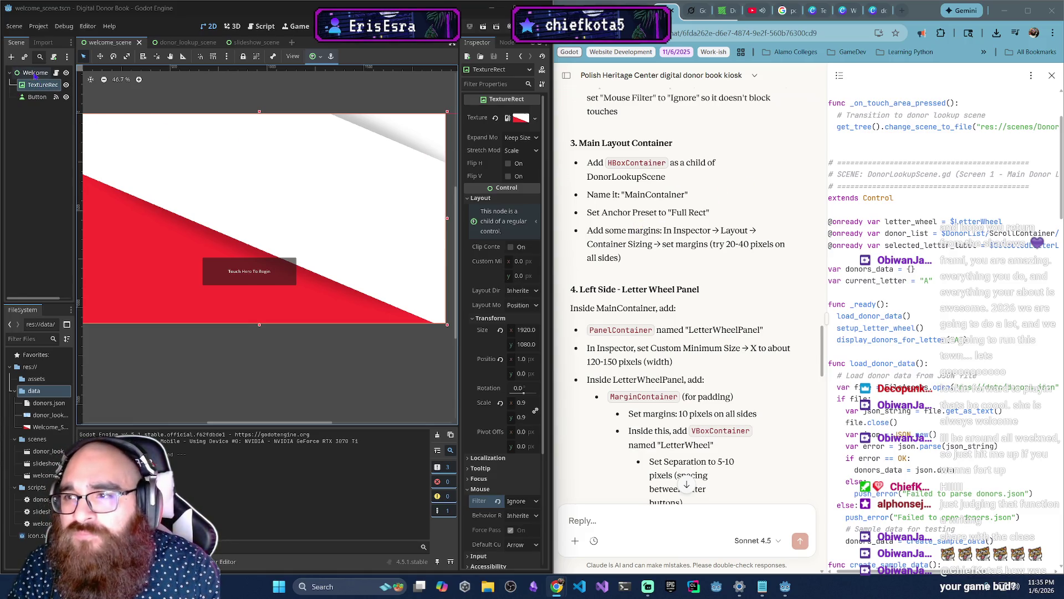
- In the donor lookup scene, add an HBoxContainer child under DonorLookup
{"action": "mouse_move", "coordinate": [83, 79]}
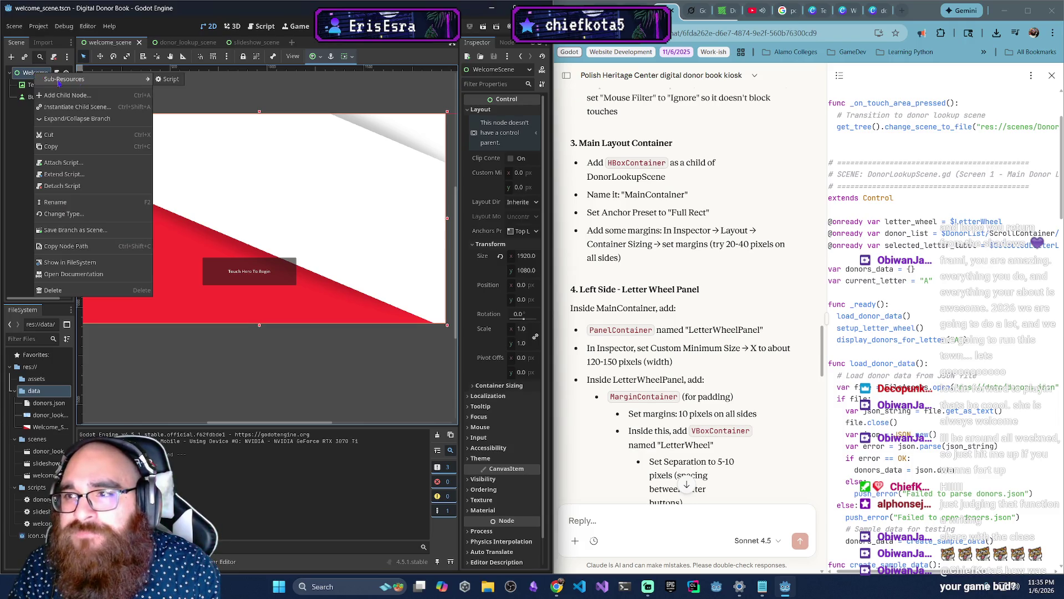
{"action": "key", "text": "Escape"}
{"action": "left_click", "coordinate": [176, 42]}
{"action": "right_click", "coordinate": [35, 77]}
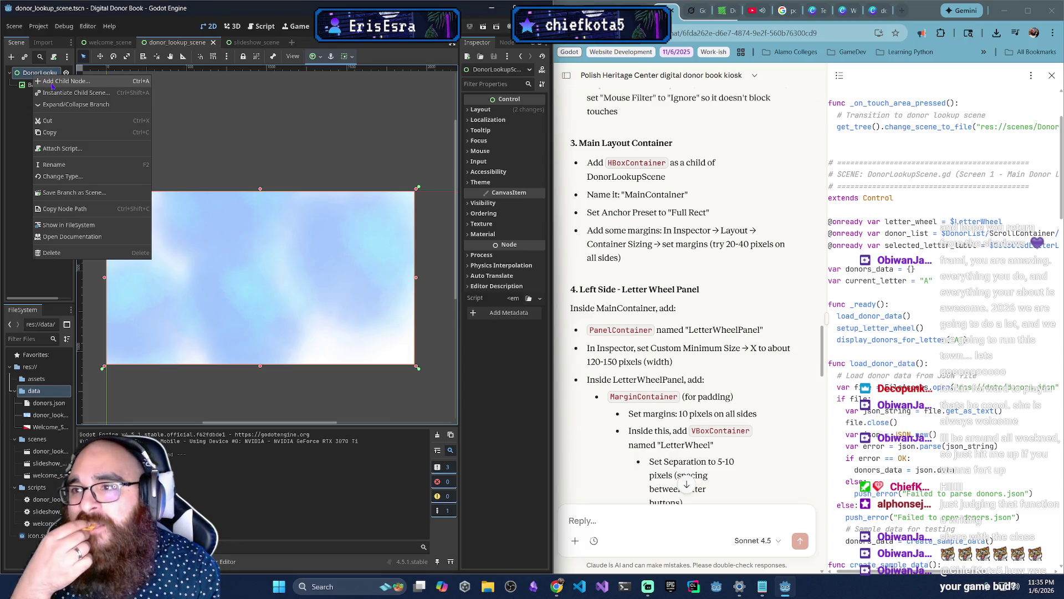
{"action": "left_click", "coordinate": [51, 83]}
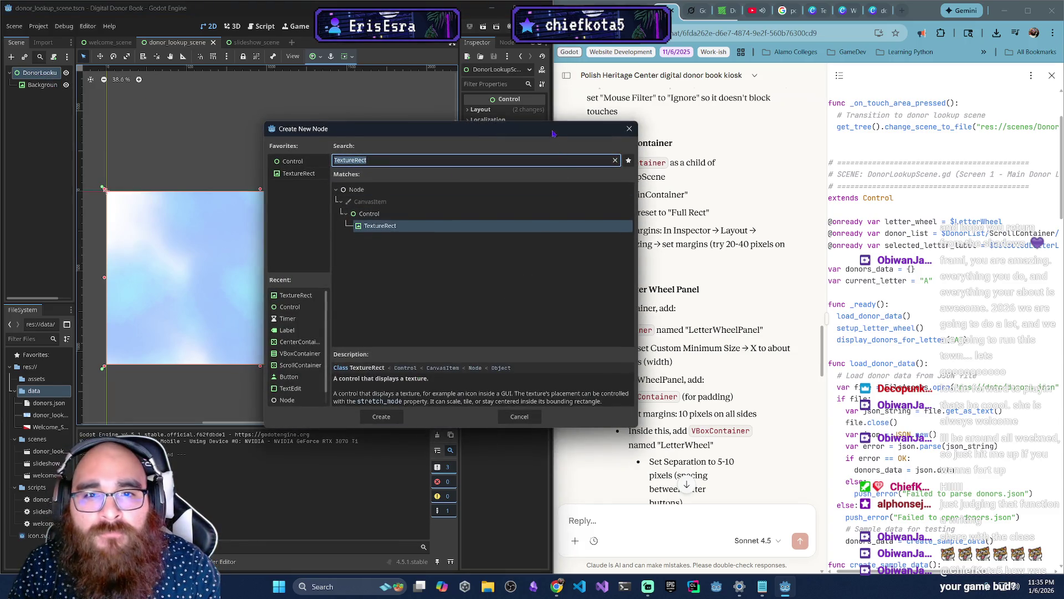
{"action": "left_click_drag", "start_coordinate": [453, 128], "coordinate": [352, 146]}
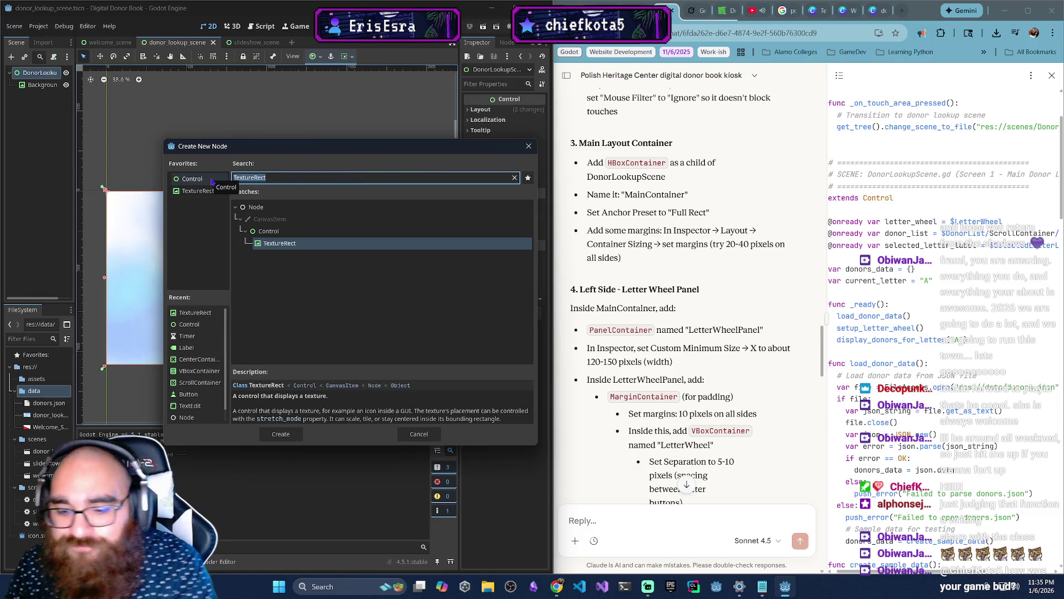
{"action": "type", "text": "hb"}
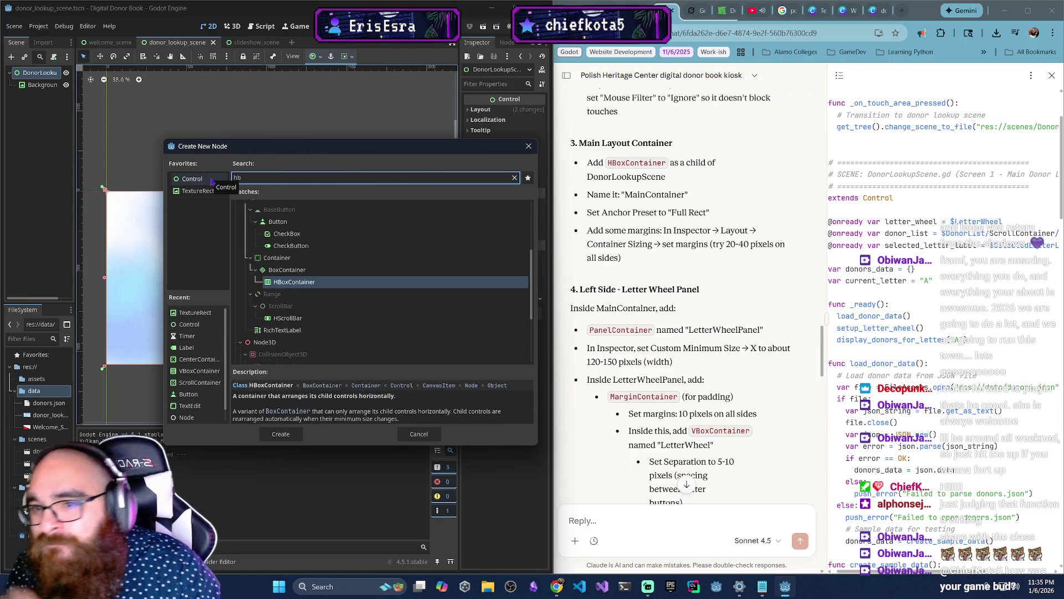
{"action": "left_click", "coordinate": [289, 435]}
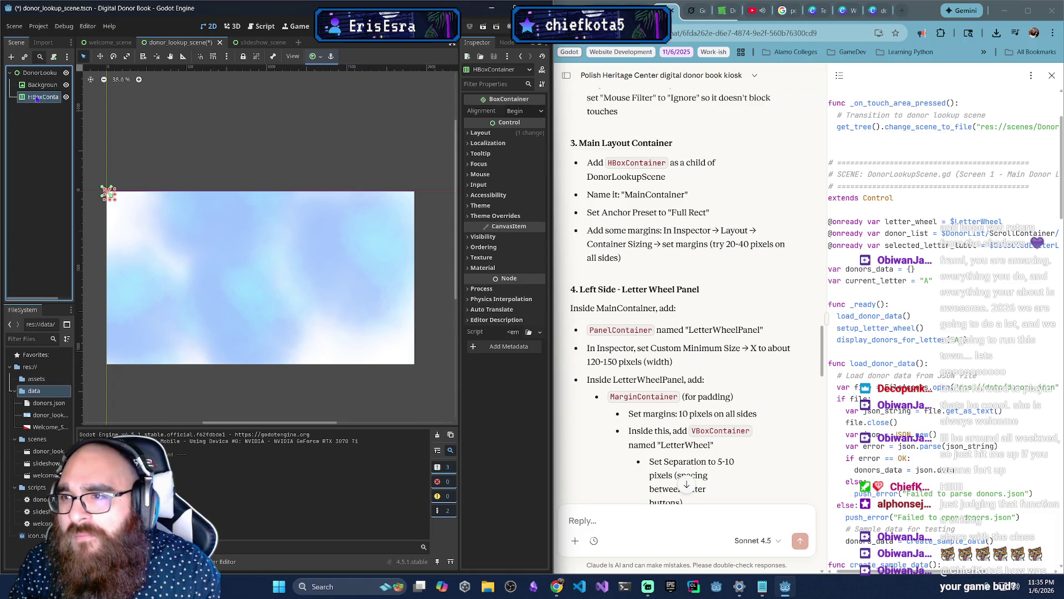
- Rename the new HBoxContainer to MainContainer
{"action": "key", "text": "F2"}
{"action": "type", "text": "Ma"}
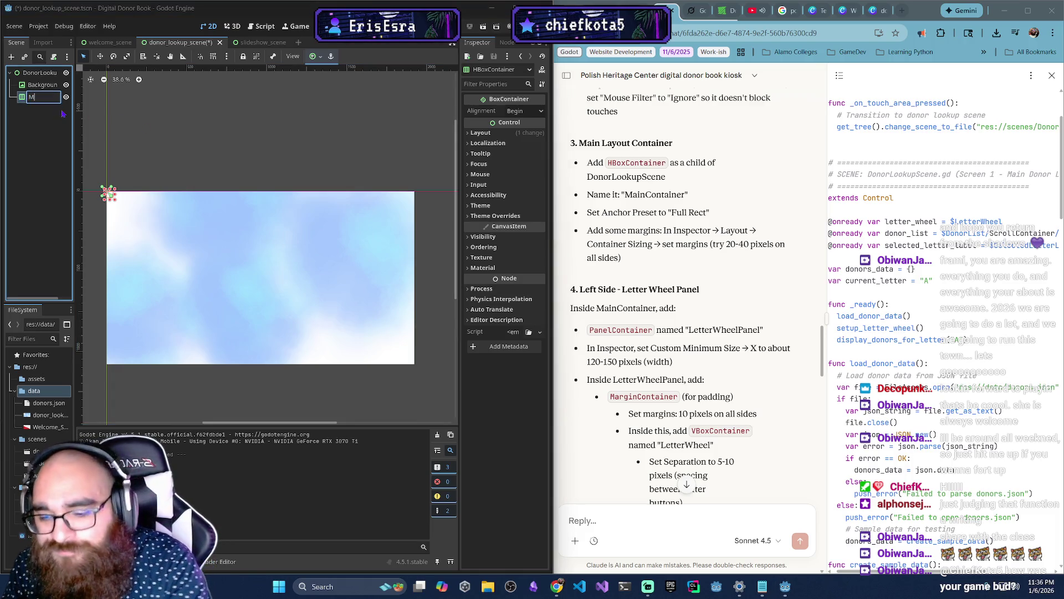
{"action": "type", "text": "in"}
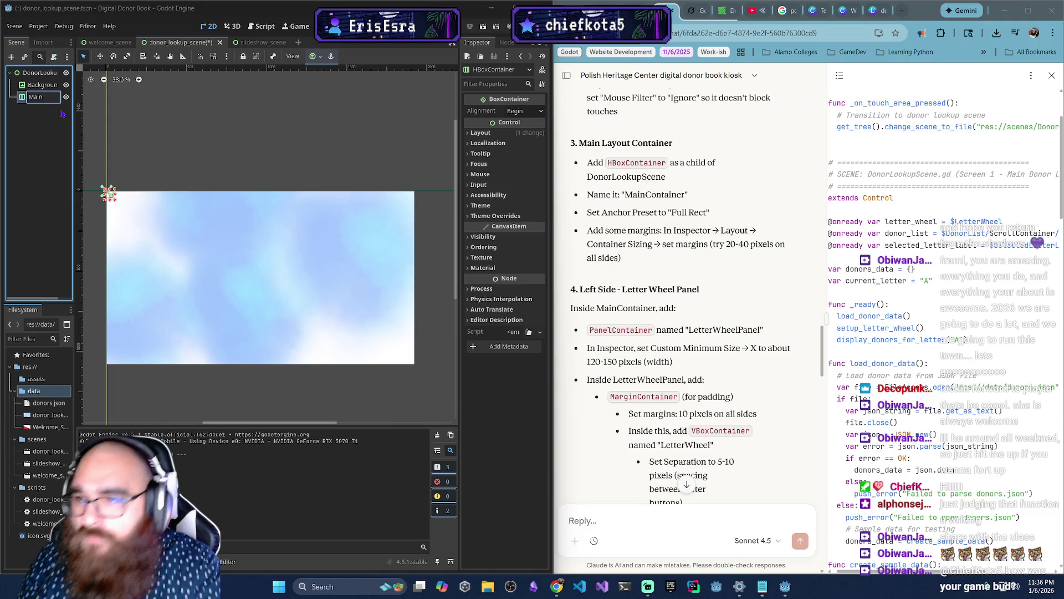
{"action": "type", "text": "Container"}
{"action": "key", "text": "Return"}
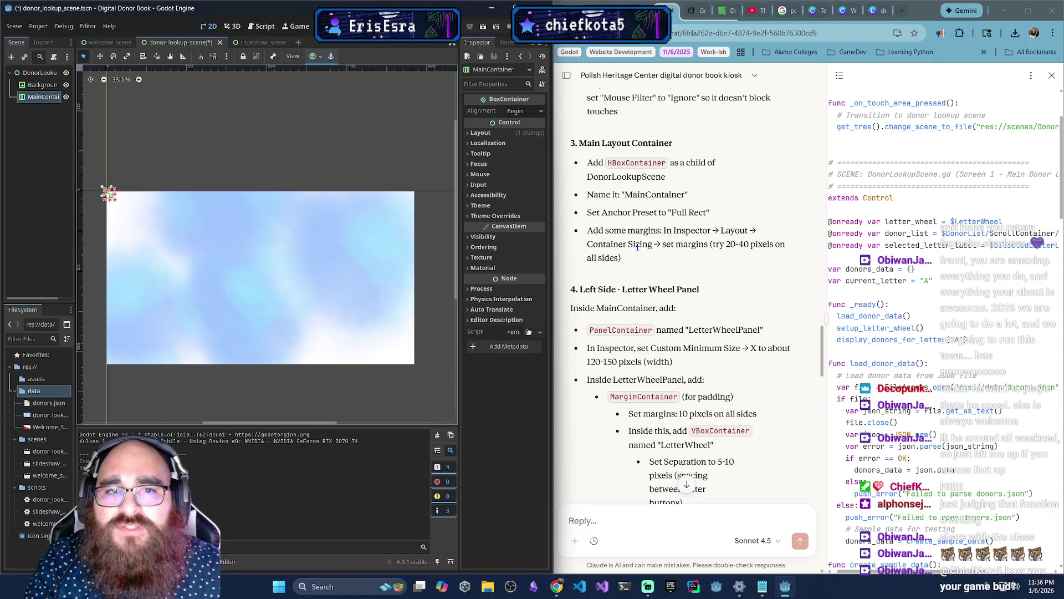
- Apply the Full Rect anchor preset to MainContainer and expand its layout settings
{"action": "left_click", "coordinate": [315, 56]}
{"action": "left_click", "coordinate": [363, 133]}
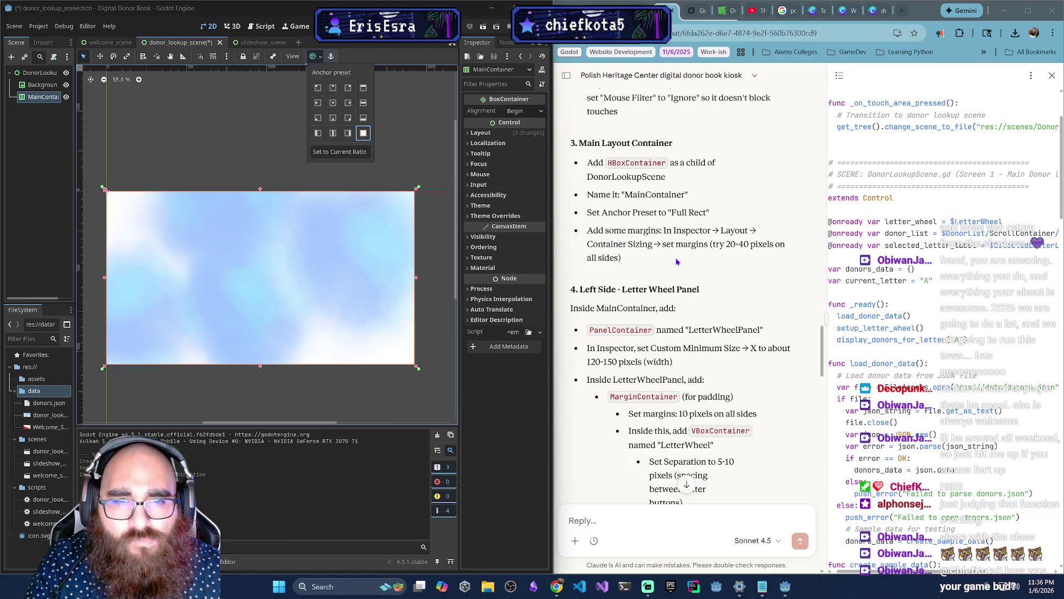
{"action": "left_click", "coordinate": [397, 143]}
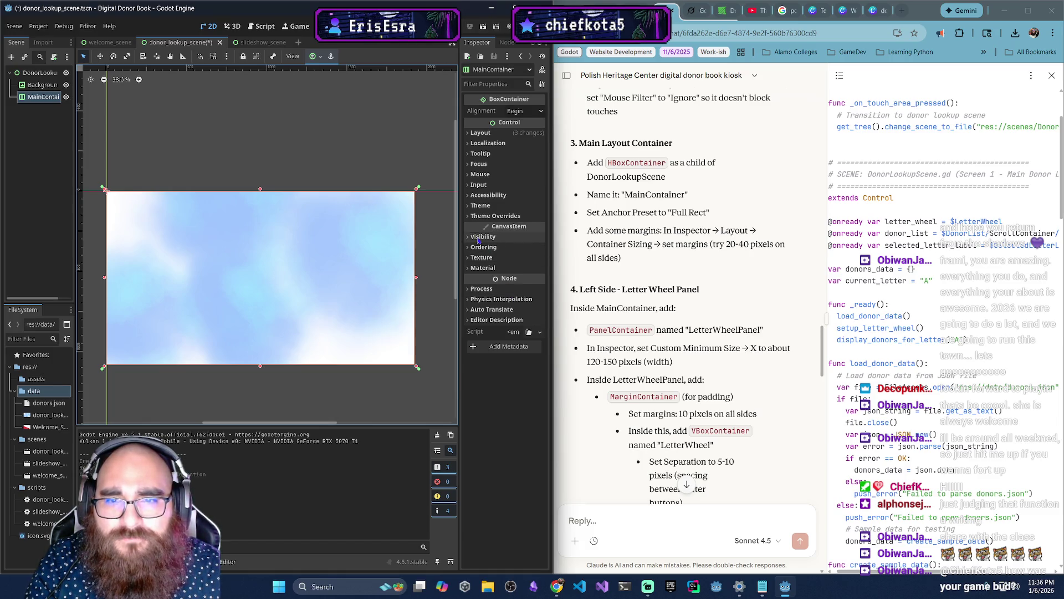
{"action": "left_click", "coordinate": [492, 133]}
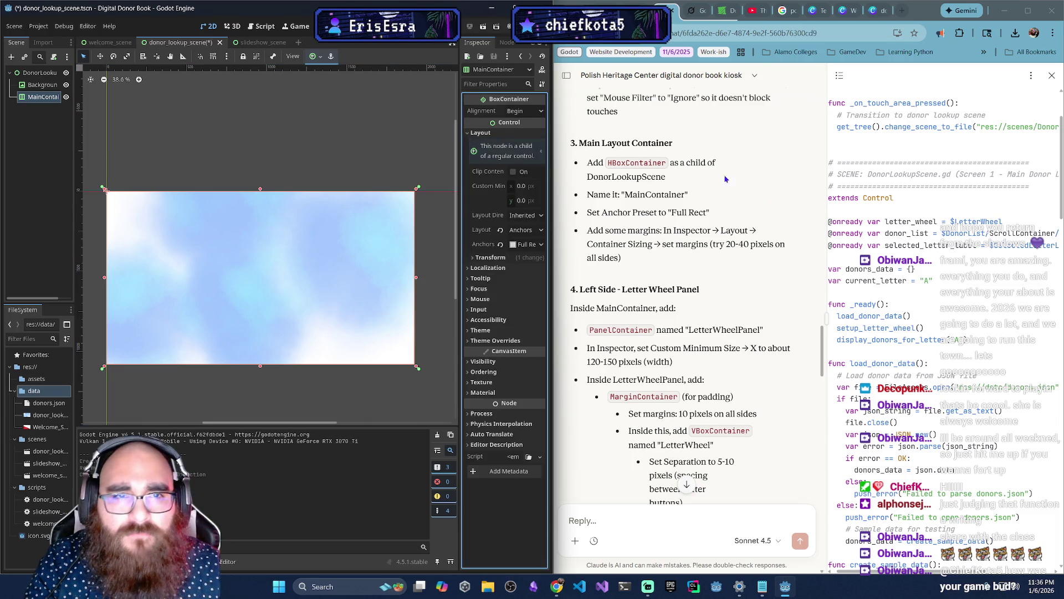
{"action": "left_click", "coordinate": [754, 10]}
{"action": "left_click", "coordinate": [719, 77]}
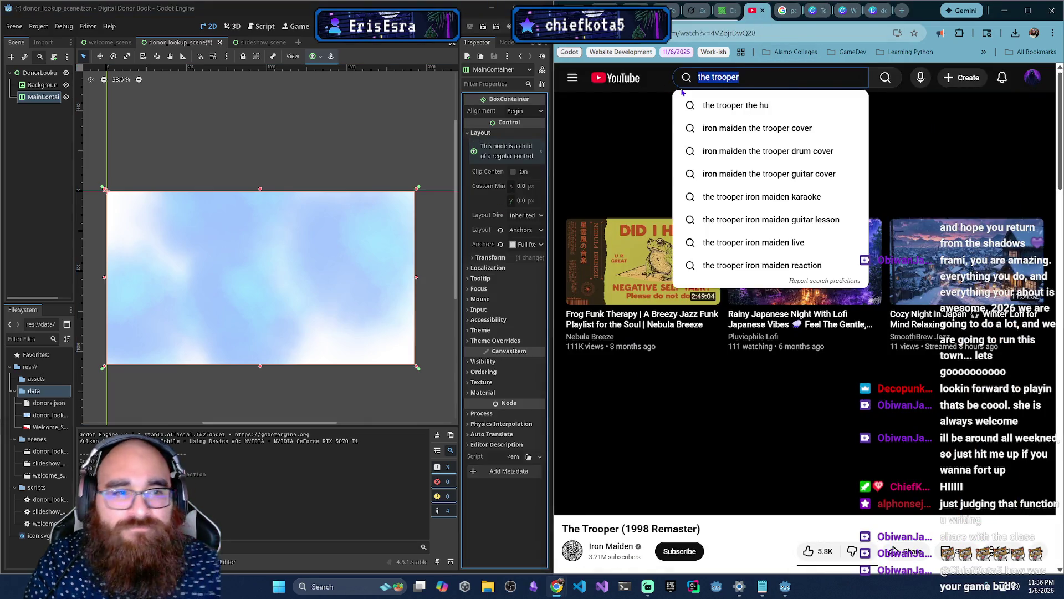
- Clear the YouTube search, play the Cozy Night in Japan lofi video, then return to Claude
{"action": "type", "text": "mi"}
{"action": "key", "text": "BackSpace"}
{"action": "key", "text": "BackSpace"}
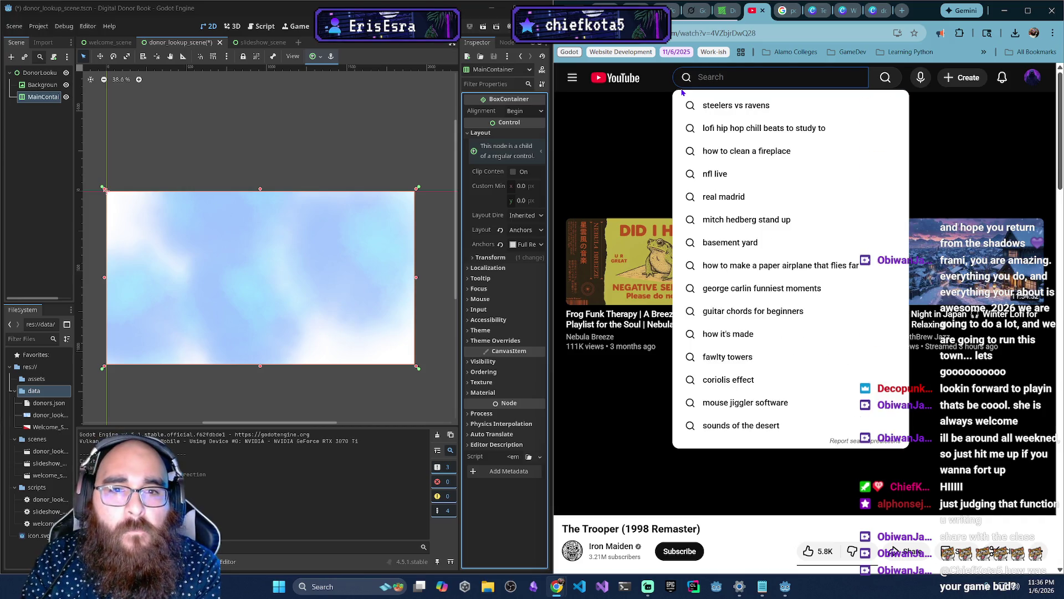
{"action": "left_click", "coordinate": [985, 255]}
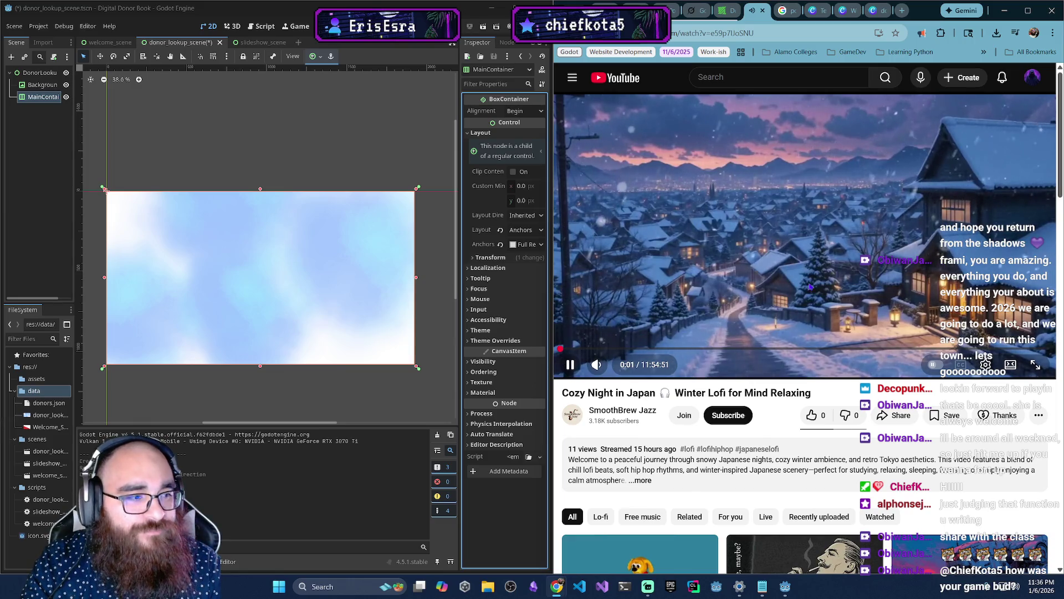
{"action": "left_click", "coordinate": [660, 10]}
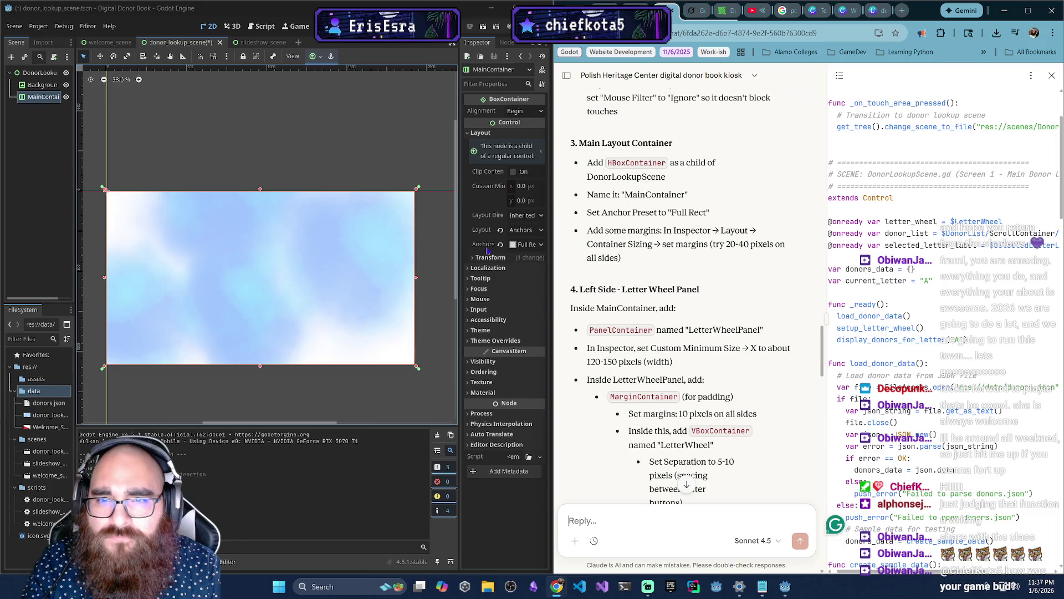
- Widen the Inspector and expand Transform, leaving layout direction as Inherited
{"action": "left_click", "coordinate": [471, 258]}
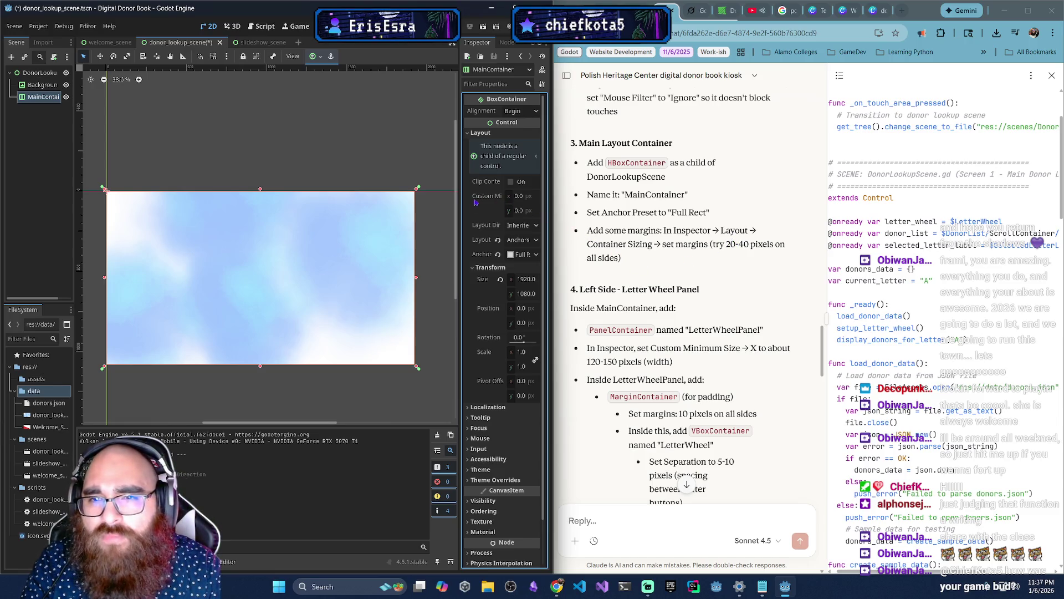
{"action": "mouse_move", "coordinate": [459, 216]}
{"action": "left_mouse_down"}
{"action": "mouse_move", "coordinate": [385, 216]}
{"action": "mouse_move", "coordinate": [420, 223]}
{"action": "left_mouse_up"}
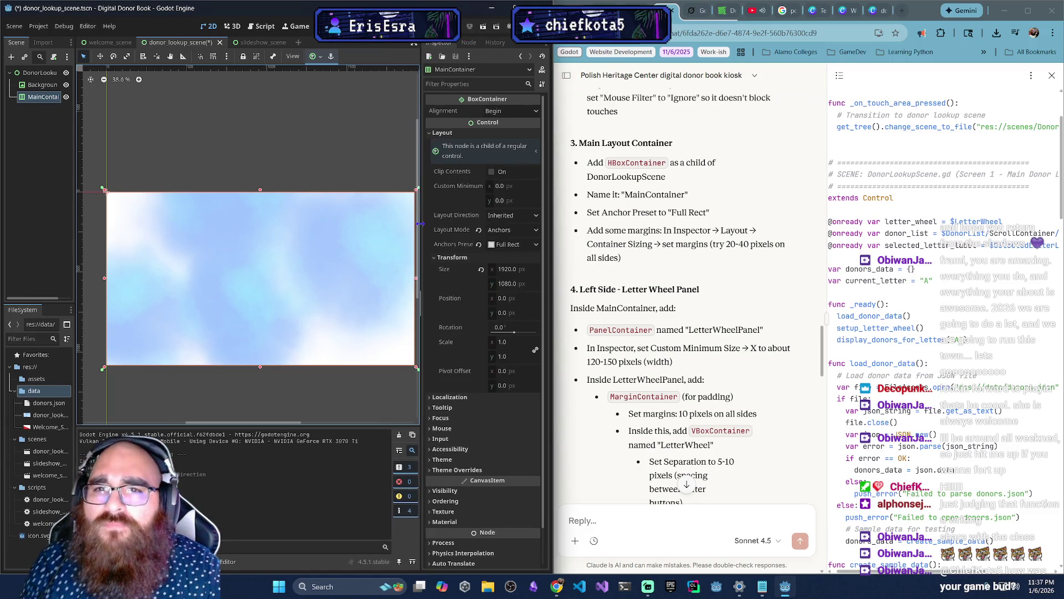
{"action": "scroll", "coordinate": [475, 377], "scroll_direction": "down", "scroll_amount": 2}
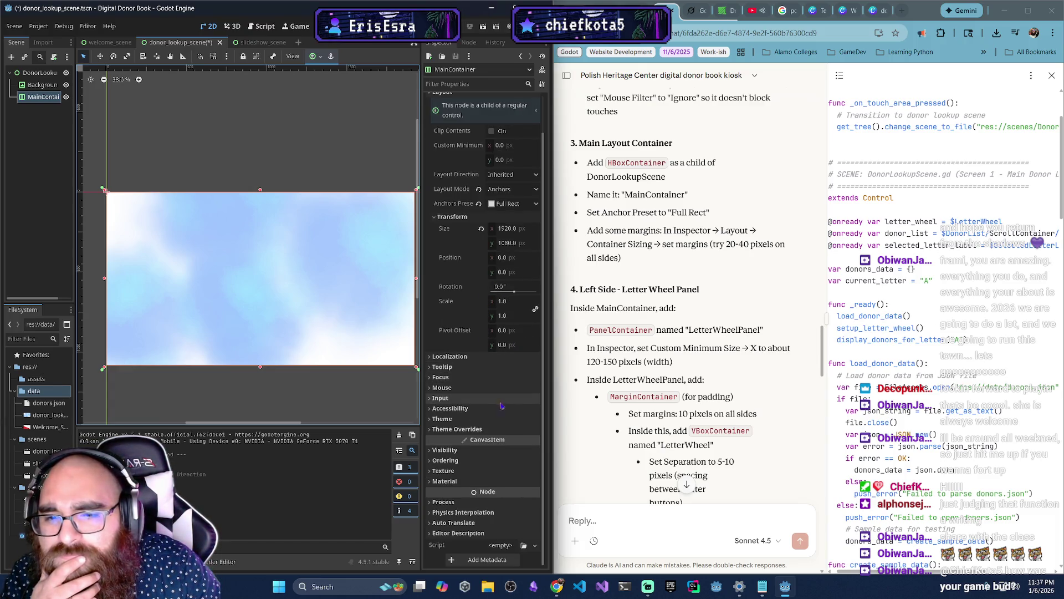
{"action": "scroll", "coordinate": [501, 406], "scroll_direction": "up", "scroll_amount": 2}
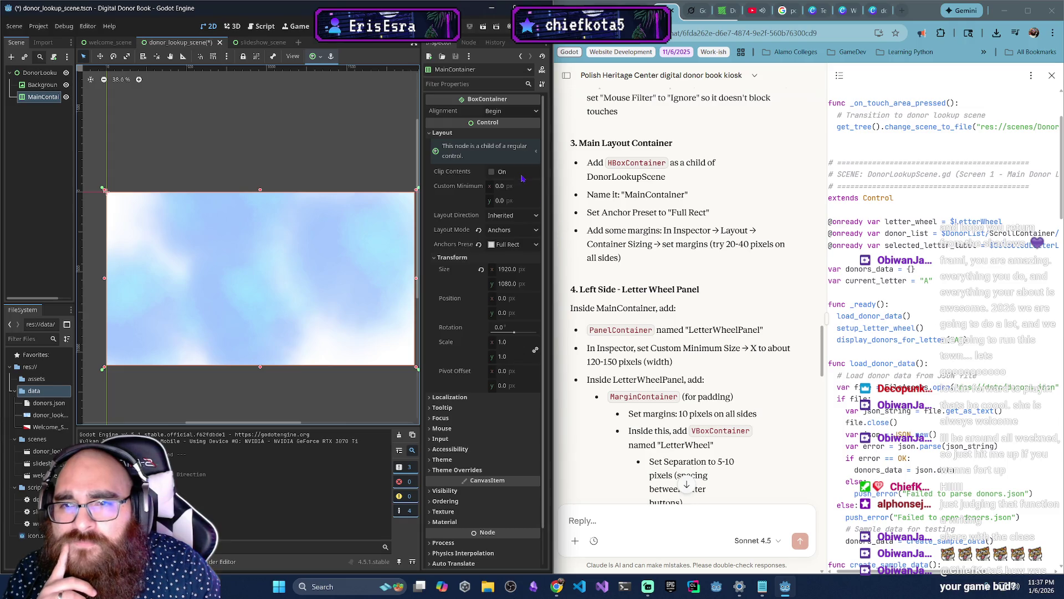
{"action": "left_click", "coordinate": [530, 218]}
{"action": "left_click", "coordinate": [530, 218]}
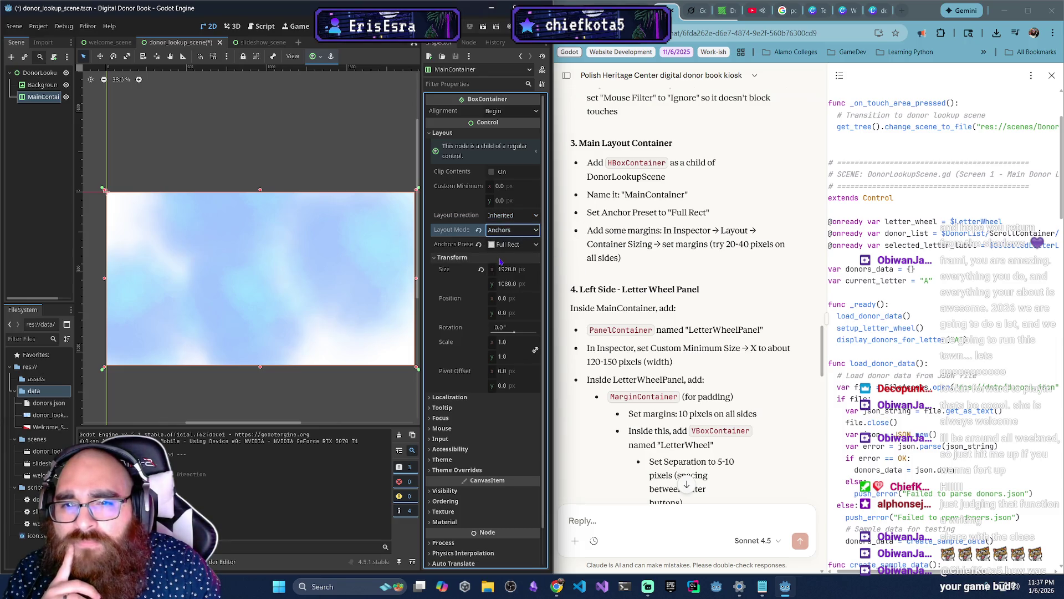
- Switch MainContainer's anchors preset to Custom, back to Full Rect, and collapse Transform
{"action": "left_click", "coordinate": [534, 246]}
{"action": "left_click", "coordinate": [535, 246]}
{"action": "left_click", "coordinate": [534, 245]}
{"action": "left_click", "coordinate": [521, 259]}
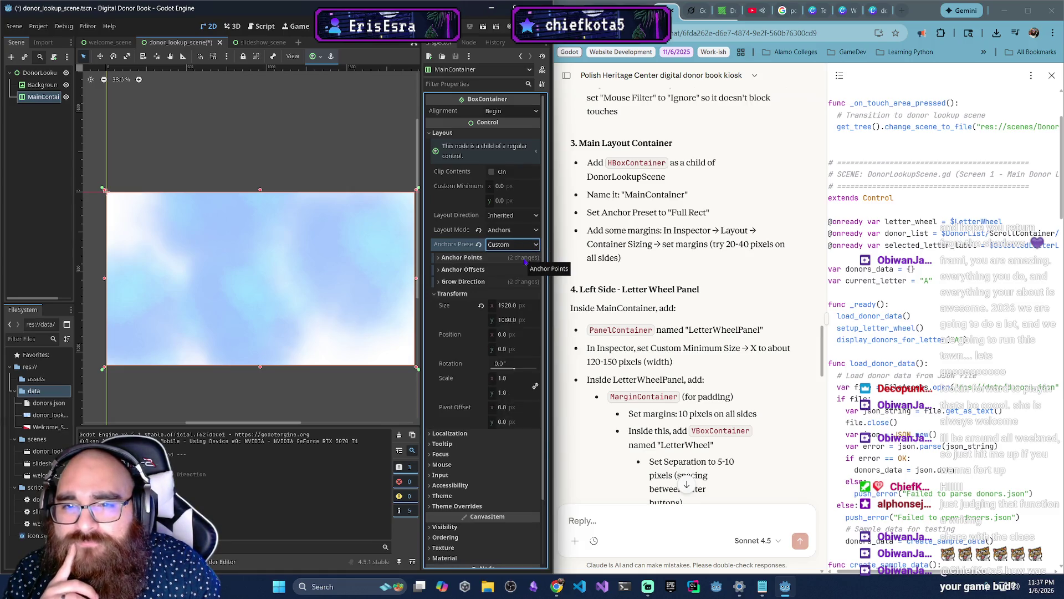
{"action": "left_click", "coordinate": [524, 245]}
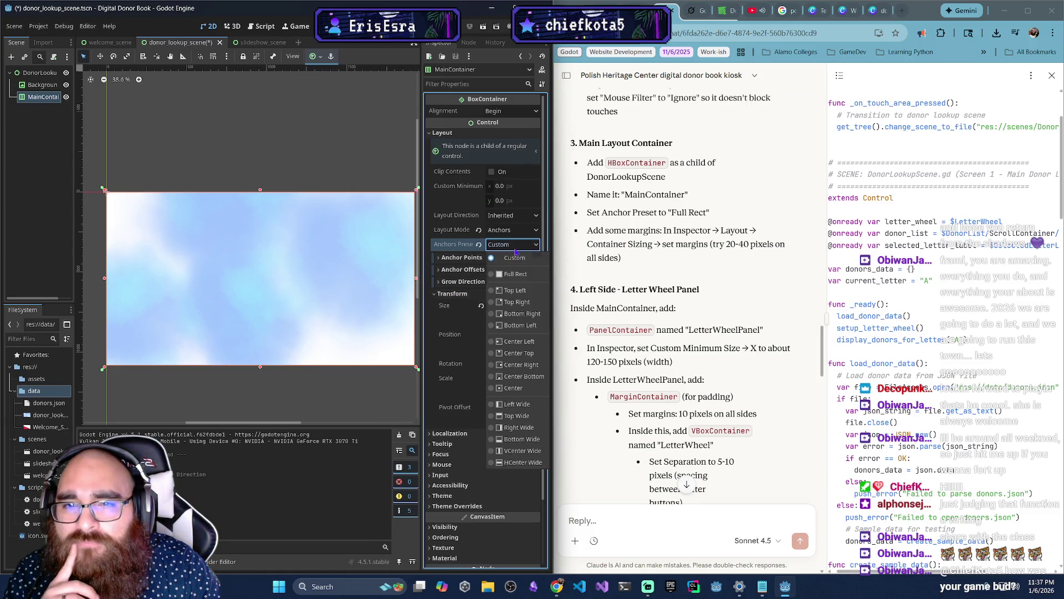
{"action": "left_click", "coordinate": [527, 276]}
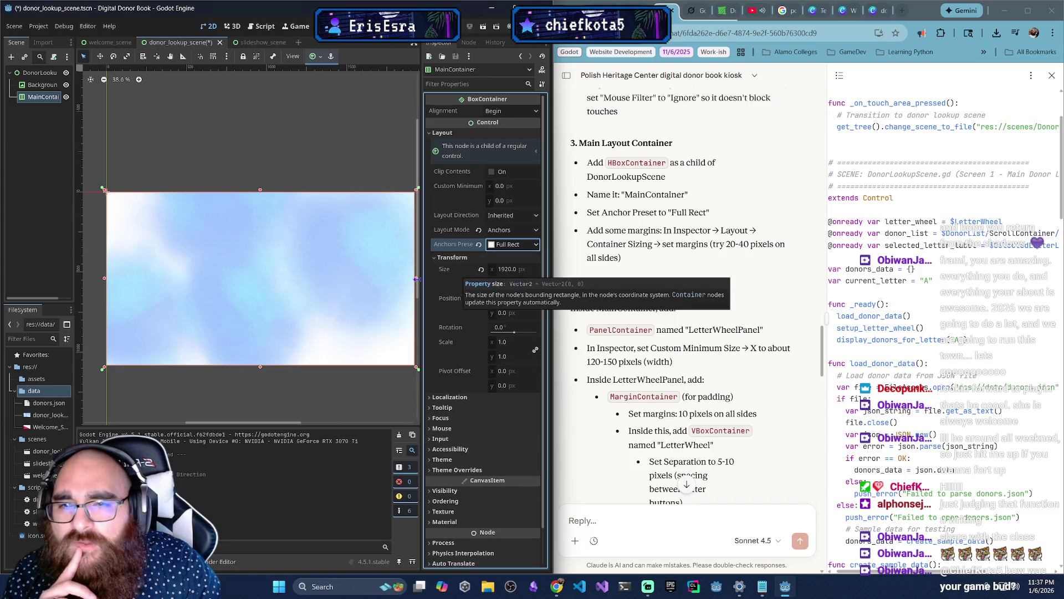
{"action": "left_click", "coordinate": [442, 258]}
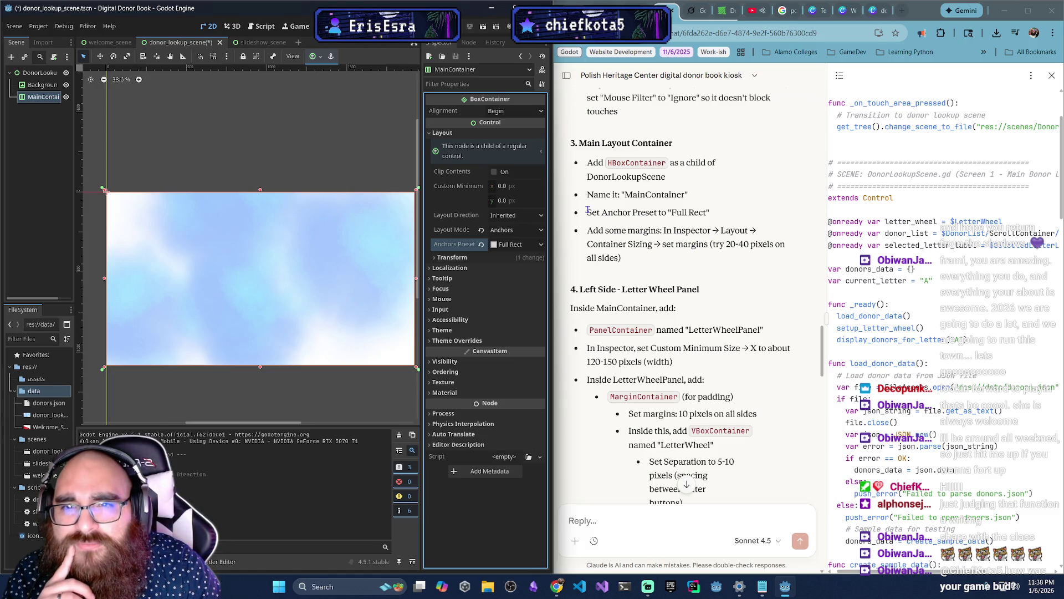
{"action": "left_click", "coordinate": [481, 84]}
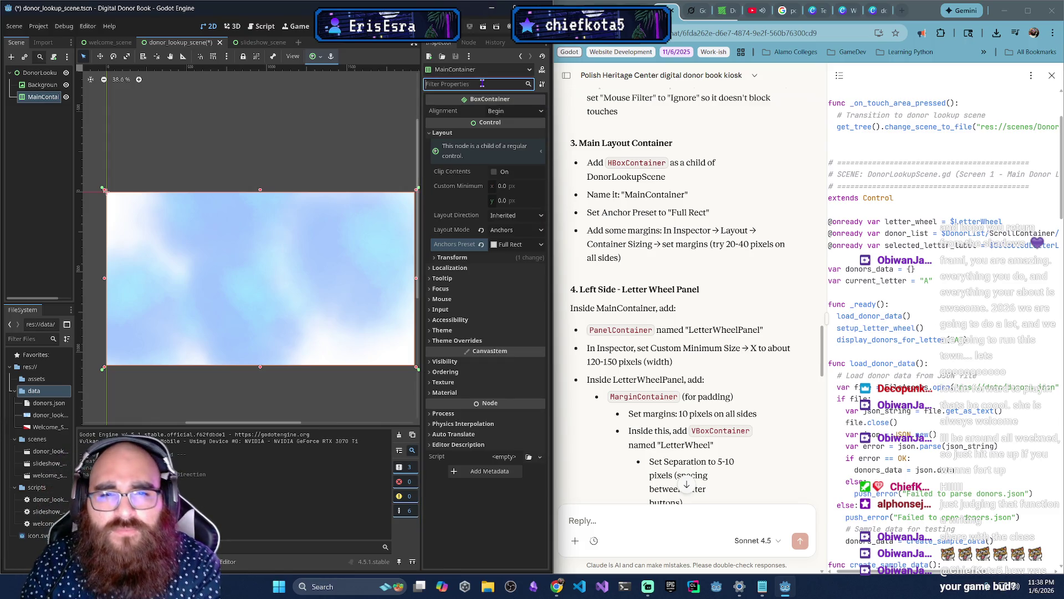
- Filter MainContainer's properties for 'container' and then 'marg', then clear the filter
{"action": "type", "text": "container"}
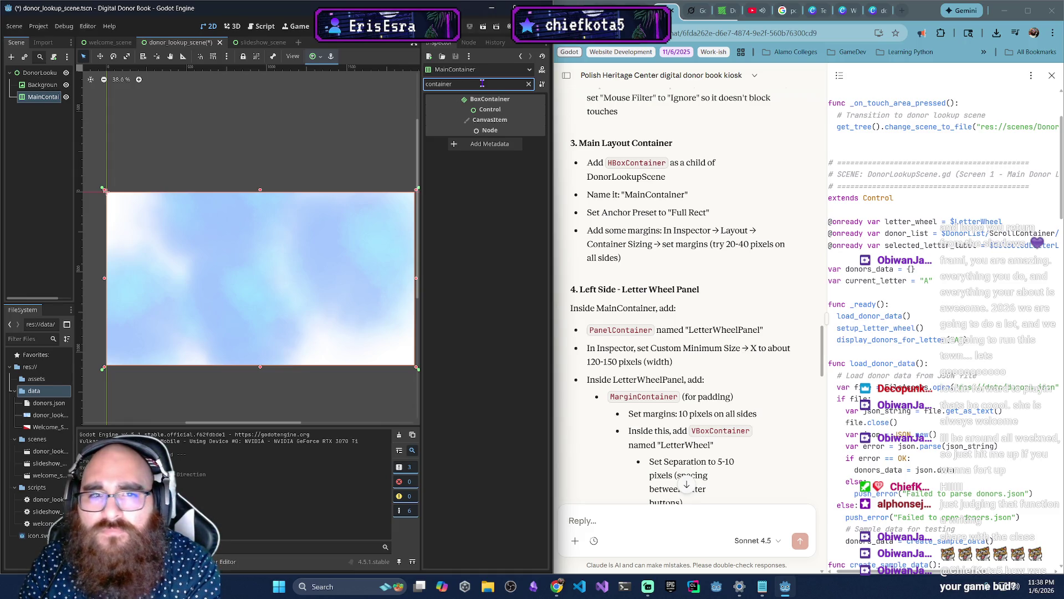
{"action": "key", "text": "ctrl+a"}
{"action": "type", "text": "marg"}
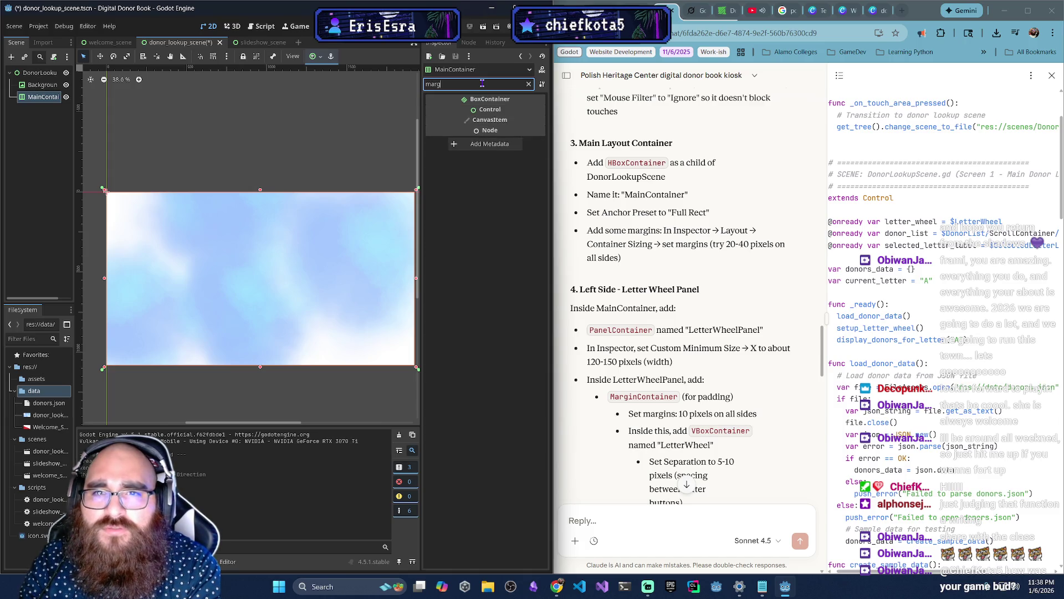
{"action": "key", "text": "BackSpace"}
{"action": "key", "text": "BackSpace"}
{"action": "key", "text": "BackSpace"}
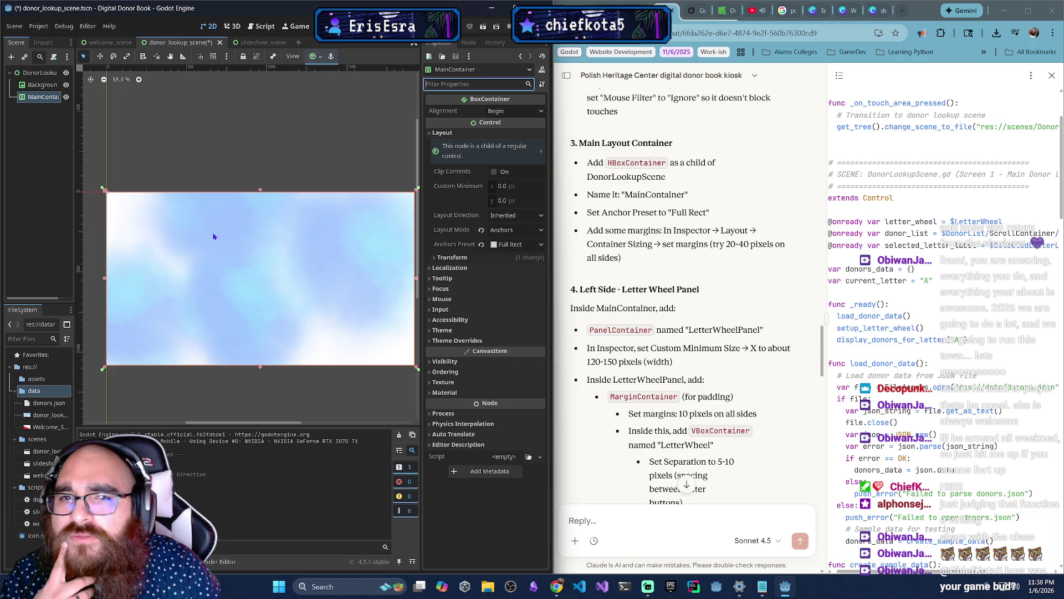
- Browse Localization, Theme Overrides (Separation 4) and Theme, then open the Add Metadata type list
{"action": "left_click", "coordinate": [431, 270]}
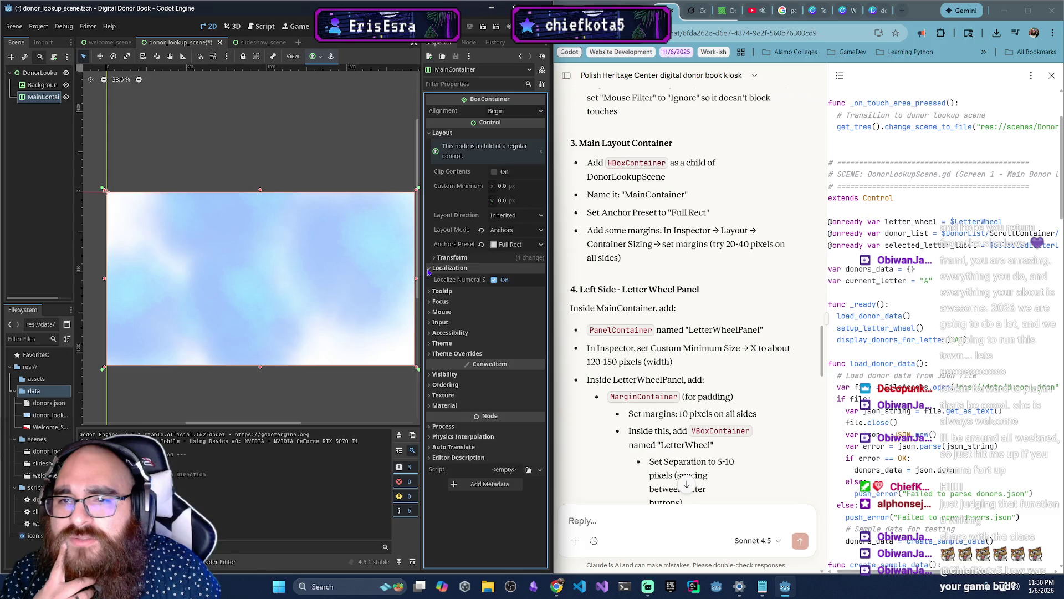
{"action": "left_click", "coordinate": [434, 269]}
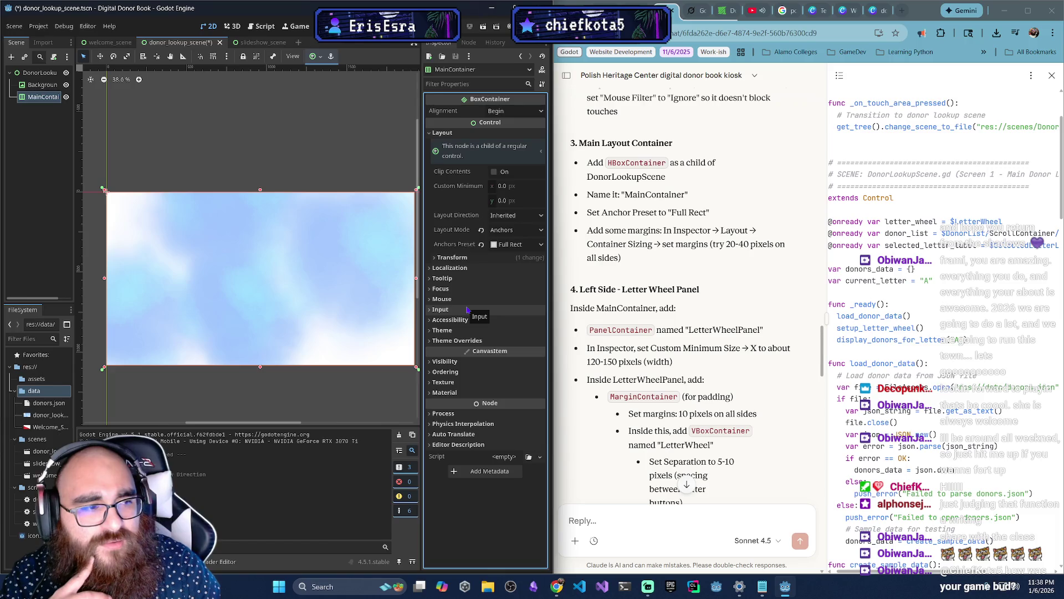
{"action": "left_click", "coordinate": [432, 341]}
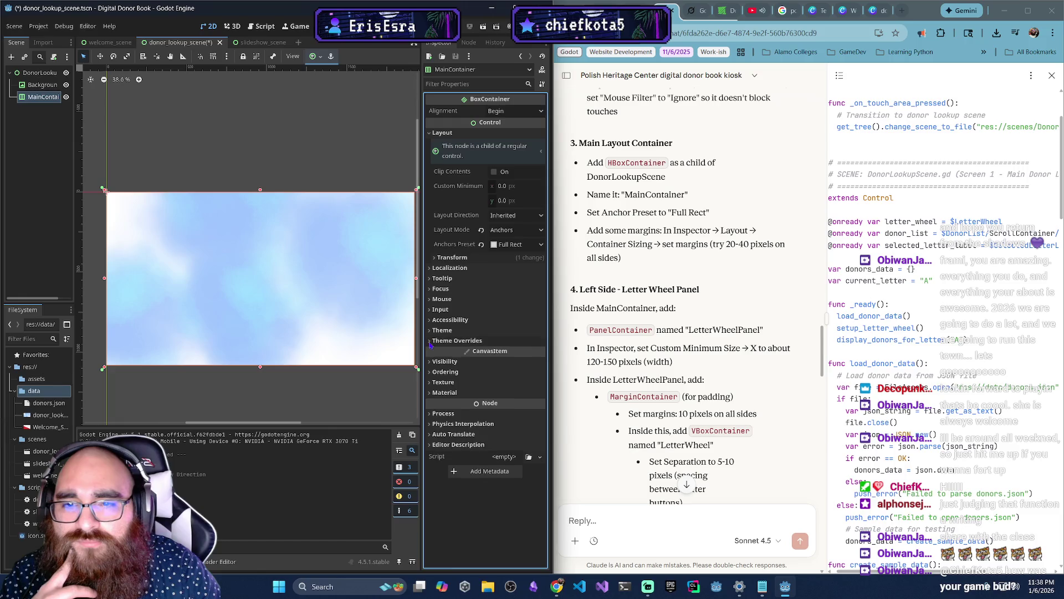
{"action": "left_click", "coordinate": [432, 353]}
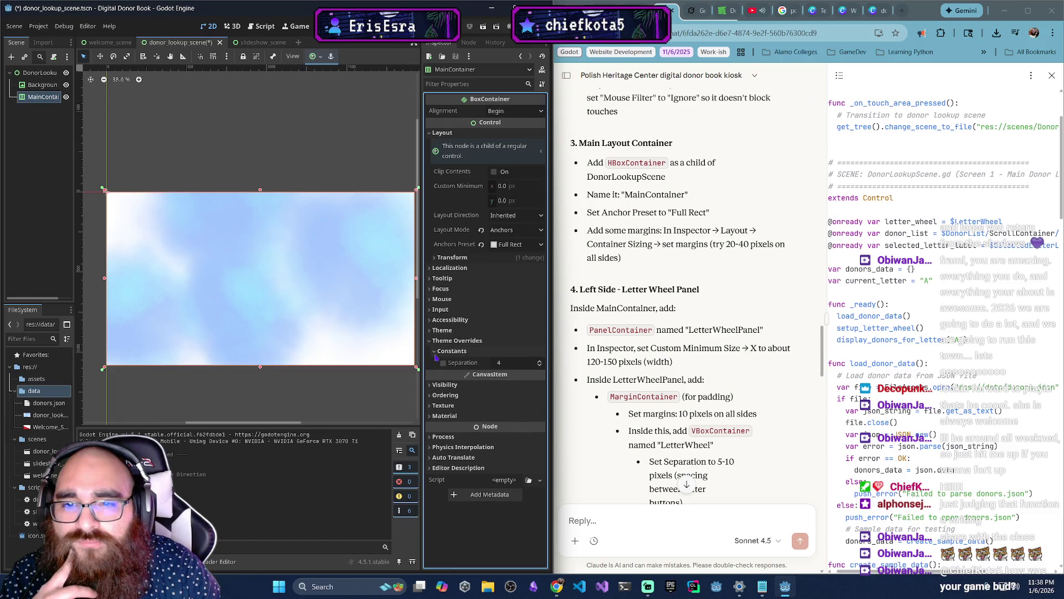
{"action": "left_click", "coordinate": [430, 340]}
{"action": "left_click", "coordinate": [429, 330]}
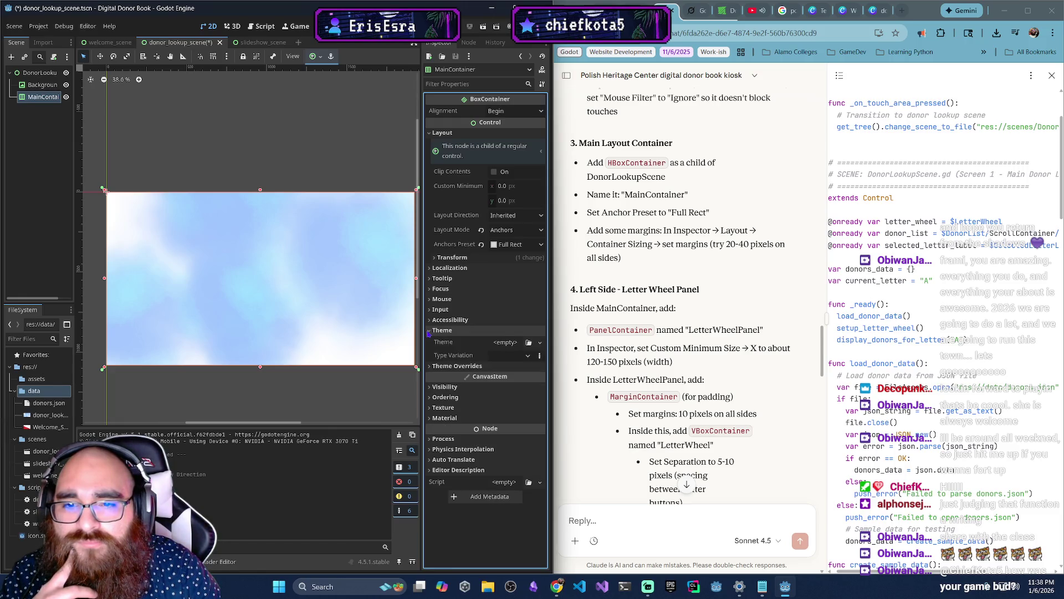
{"action": "left_click", "coordinate": [430, 330]}
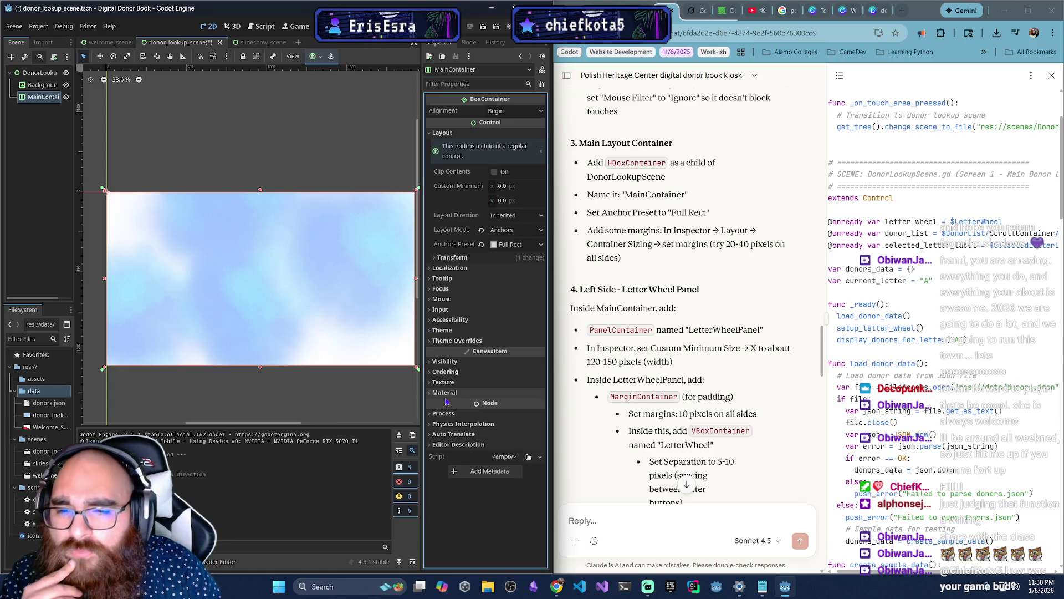
{"action": "left_click", "coordinate": [488, 471]}
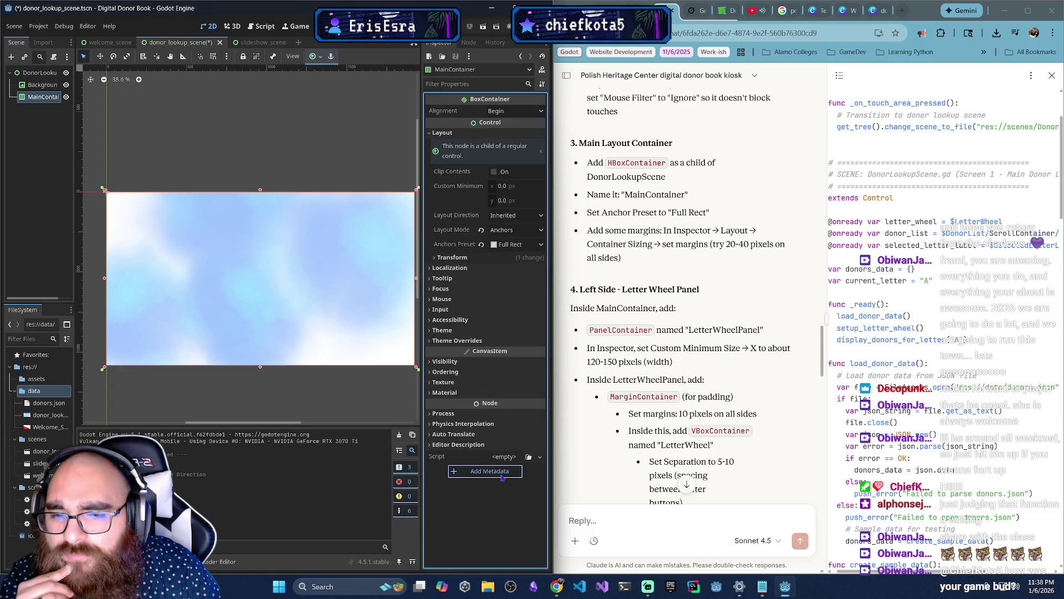
{"action": "left_click", "coordinate": [646, 280]}
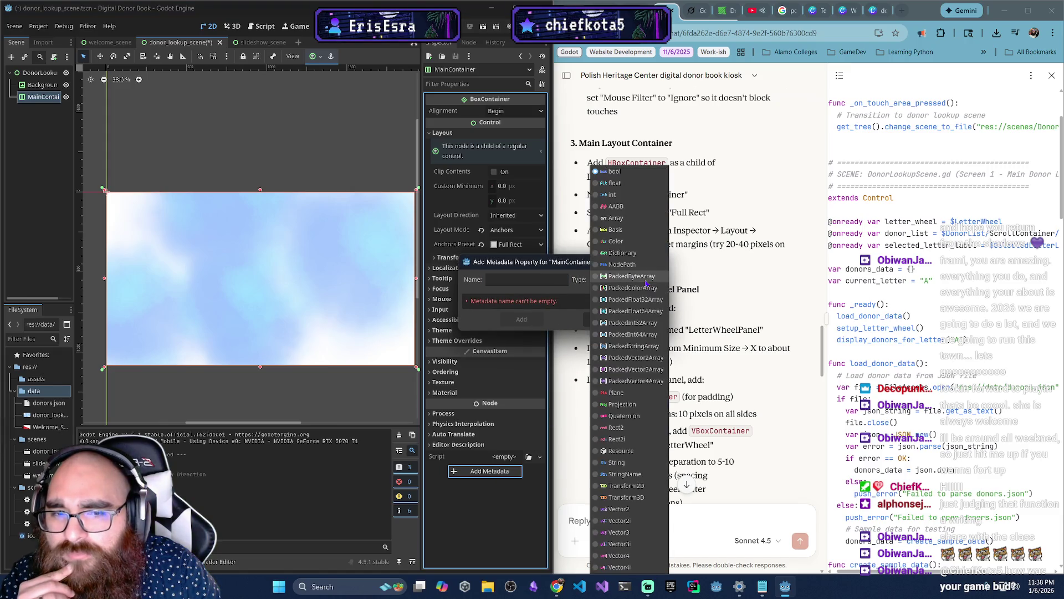
- Cancel the metadata form, set MainContainer's alignment to Center, and expand Transform
{"action": "left_click", "coordinate": [627, 278]}
{"action": "left_click", "coordinate": [604, 319]}
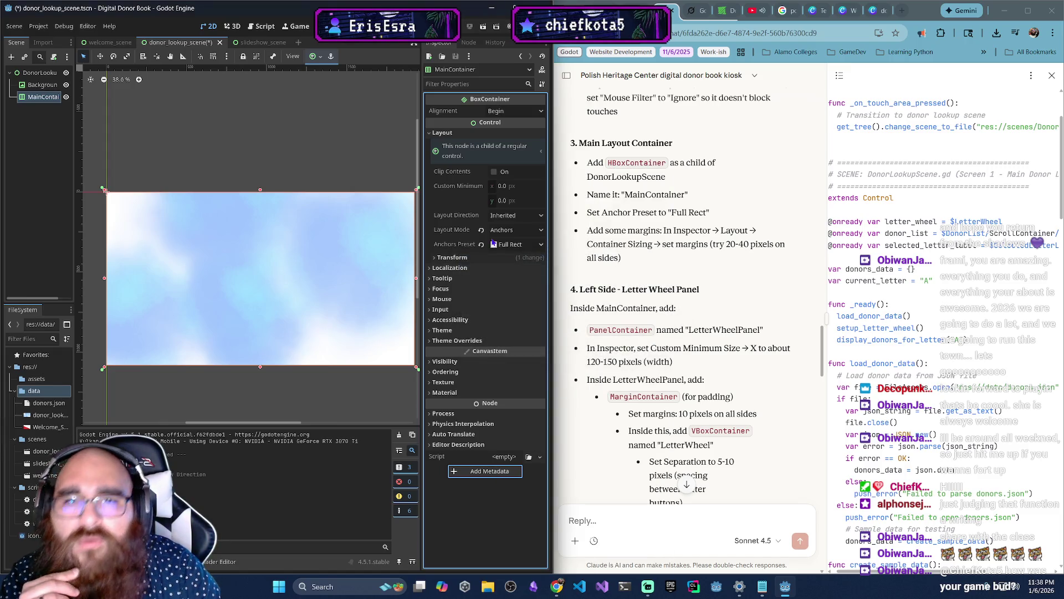
{"action": "left_click", "coordinate": [528, 112]}
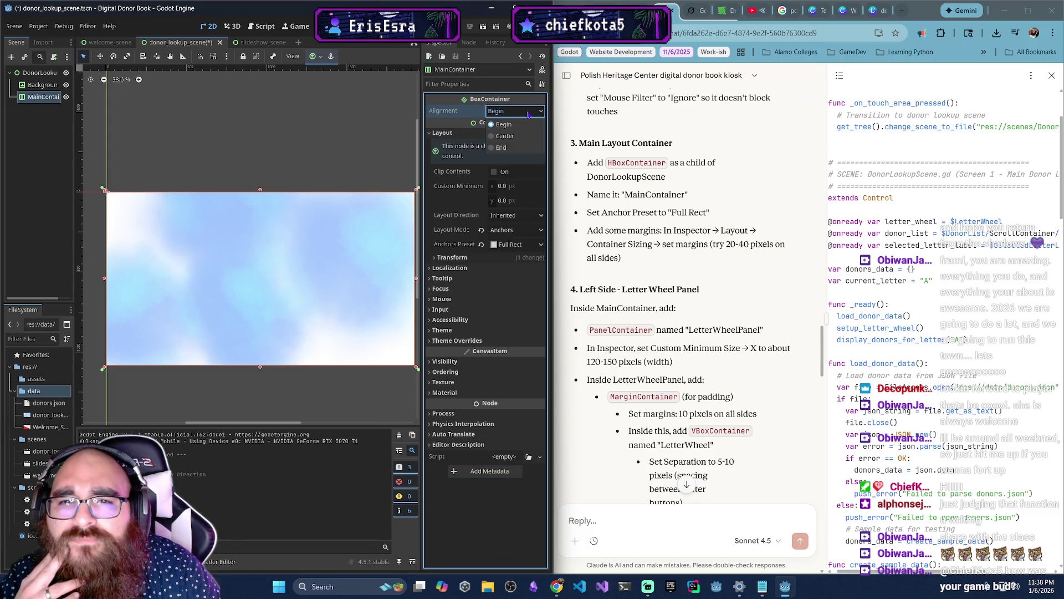
{"action": "left_click", "coordinate": [519, 136]}
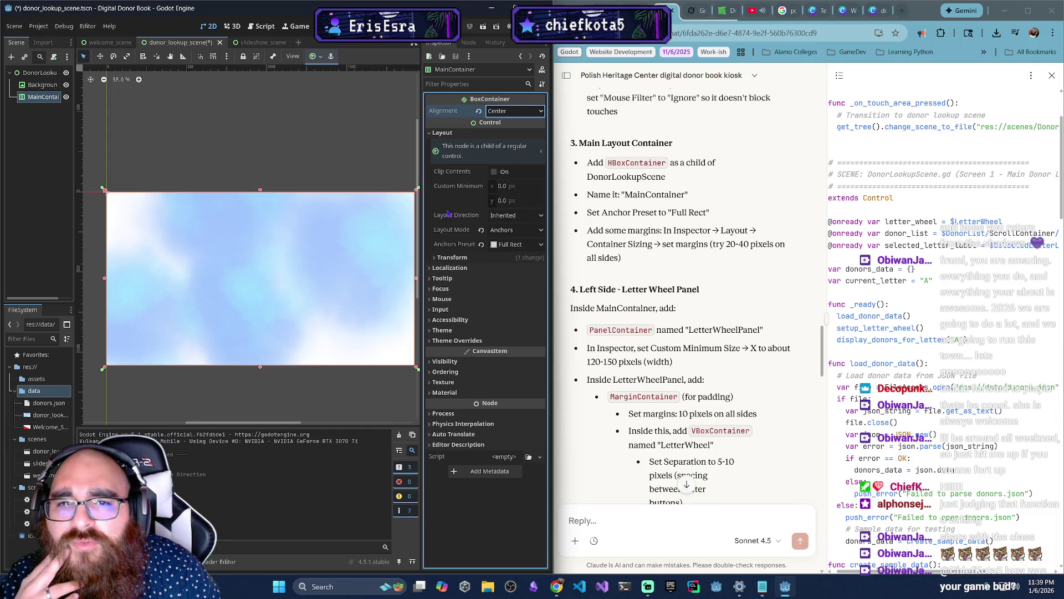
{"action": "left_click", "coordinate": [438, 257]}
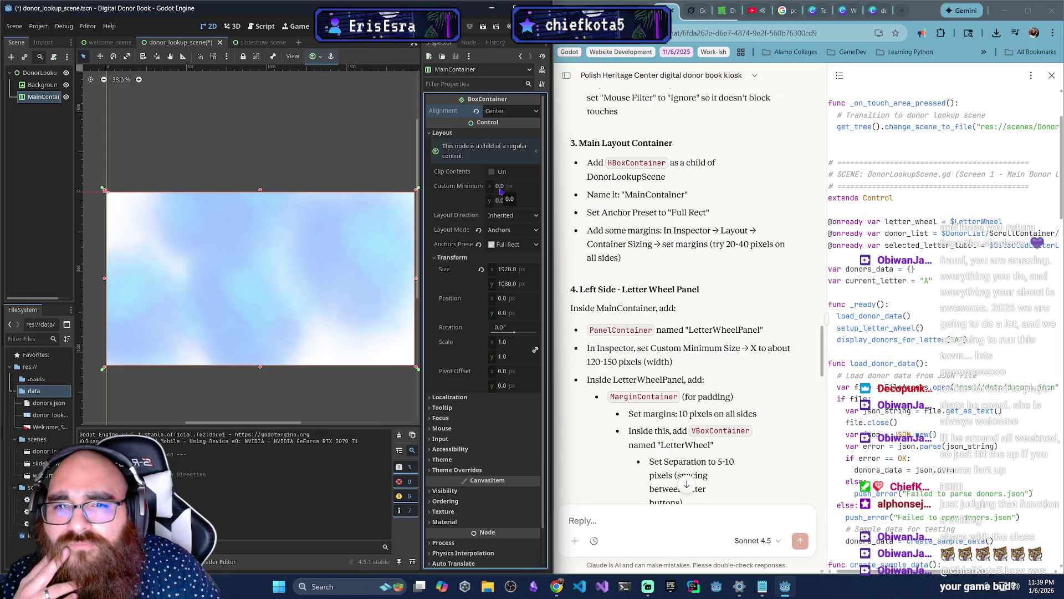
{"action": "left_click", "coordinate": [502, 188]}
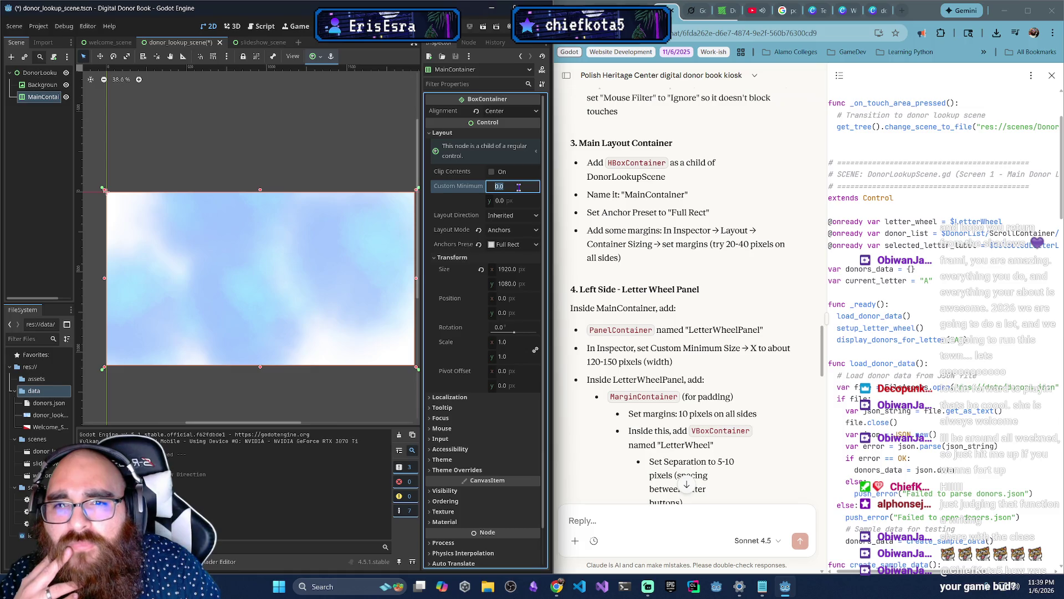
{"action": "left_click", "coordinate": [532, 112]}
{"action": "left_click", "coordinate": [526, 124]}
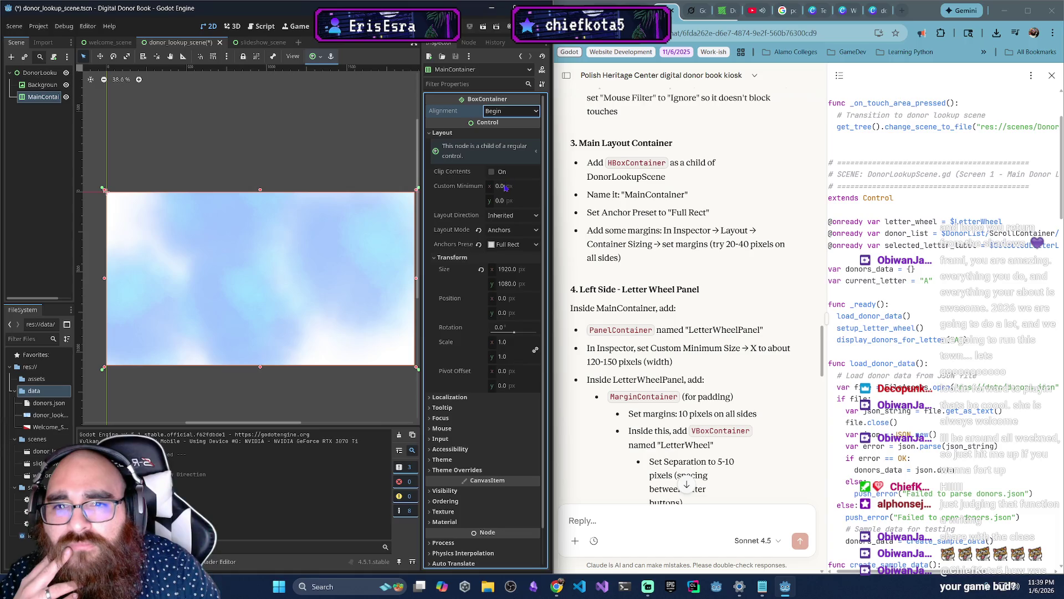
{"action": "left_click", "coordinate": [506, 186]}
{"action": "type", "text": "20"}
{"action": "key", "text": "Return"}
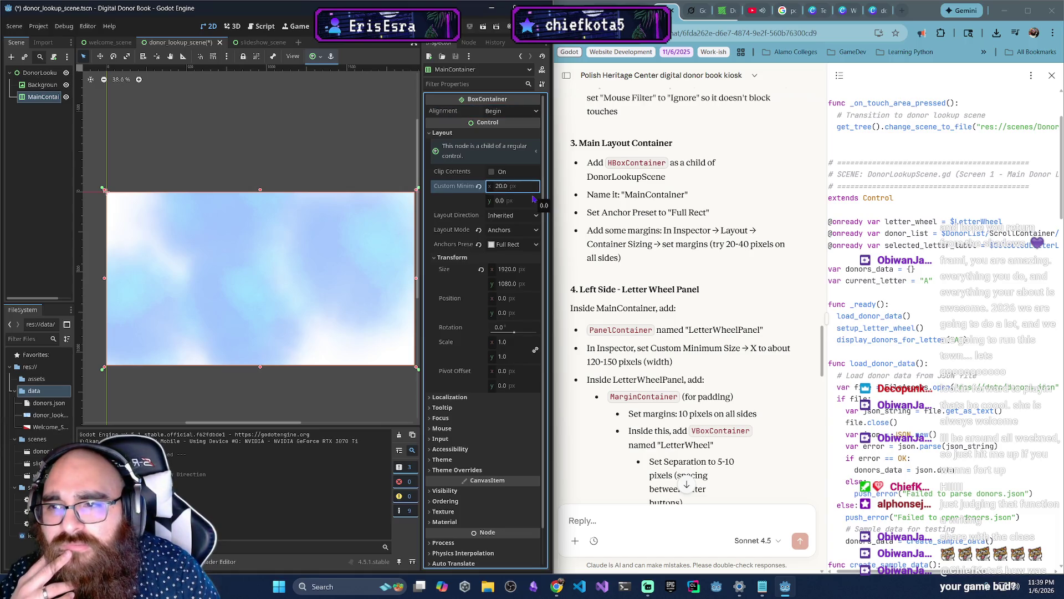
{"action": "left_click", "coordinate": [506, 202]}
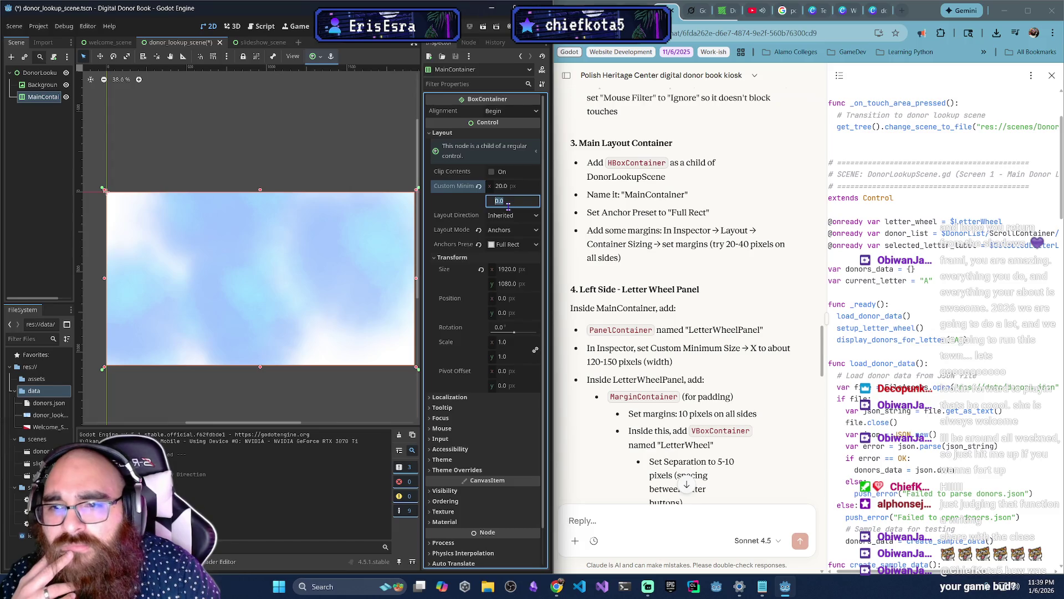
{"action": "type", "text": "20"}
{"action": "key", "text": "Return"}
{"action": "left_click", "coordinate": [364, 335]}
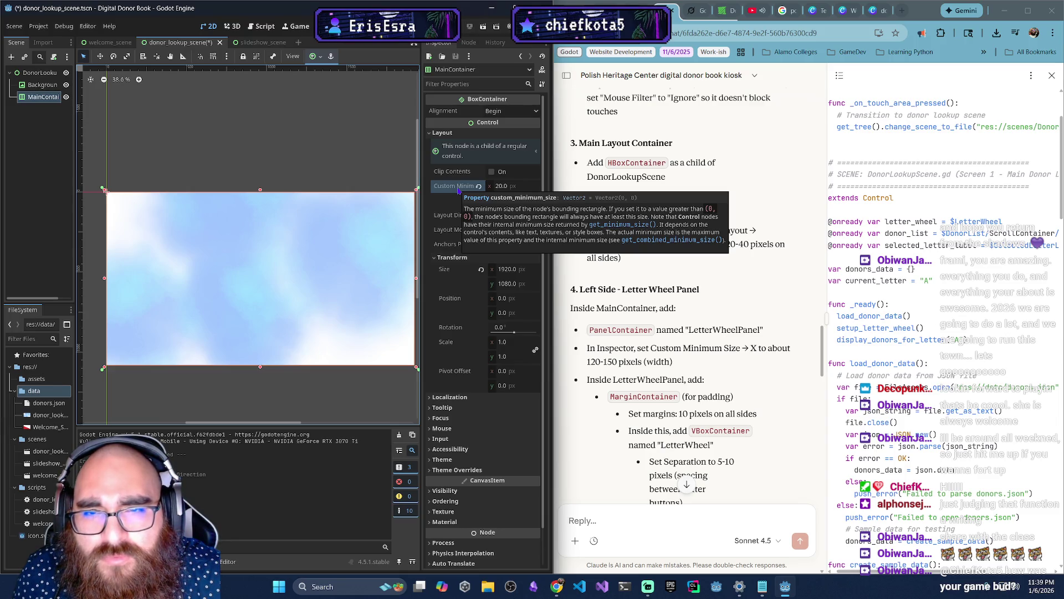
{"action": "left_click", "coordinate": [519, 196]}
{"action": "left_click", "coordinate": [478, 186]}
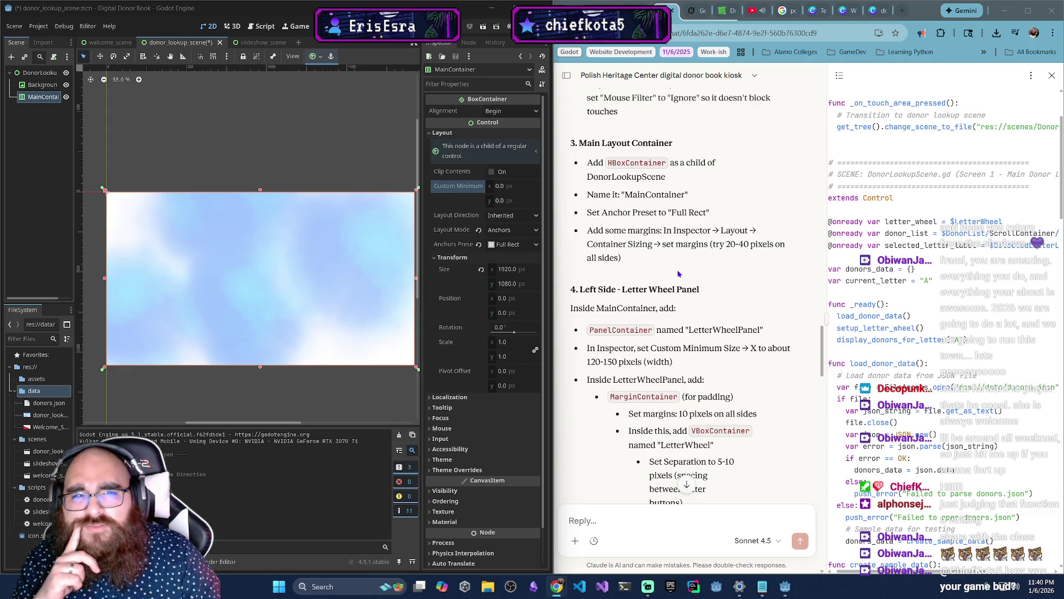
{"action": "left_click", "coordinate": [42, 74]}
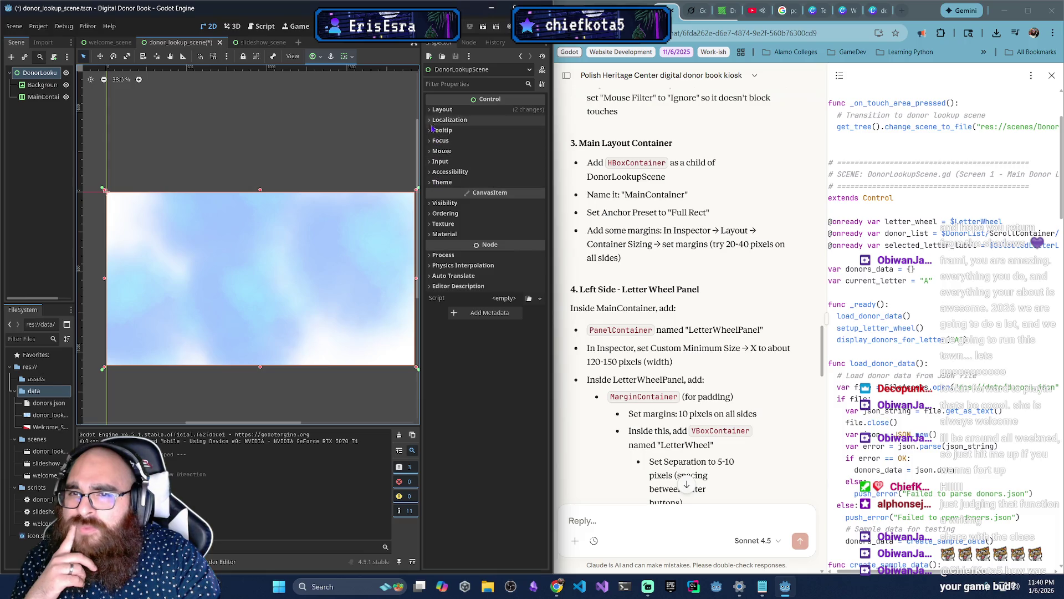
{"action": "left_click", "coordinate": [471, 109]}
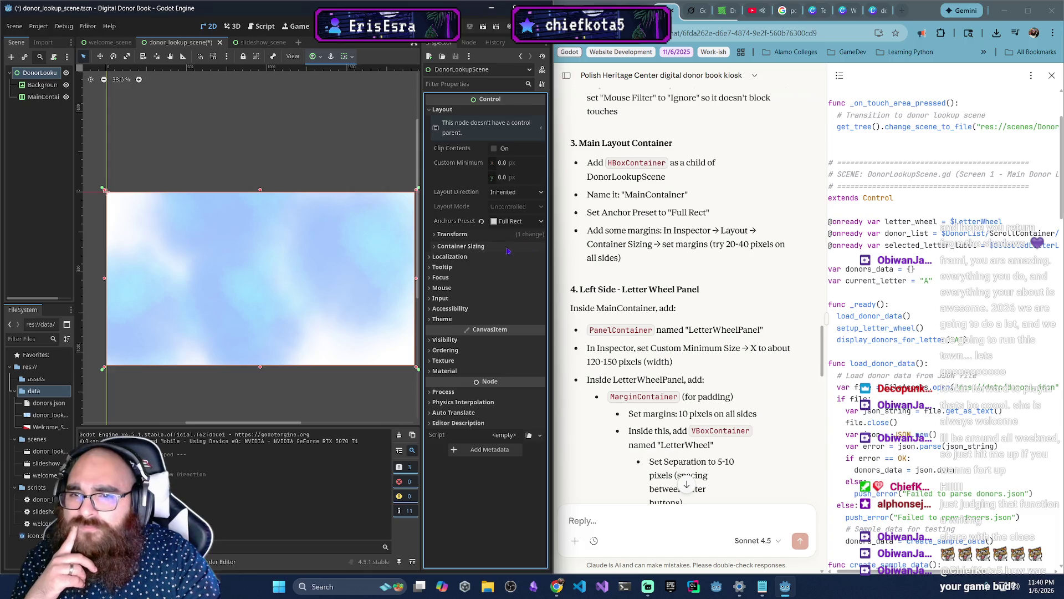
{"action": "left_click", "coordinate": [434, 248]}
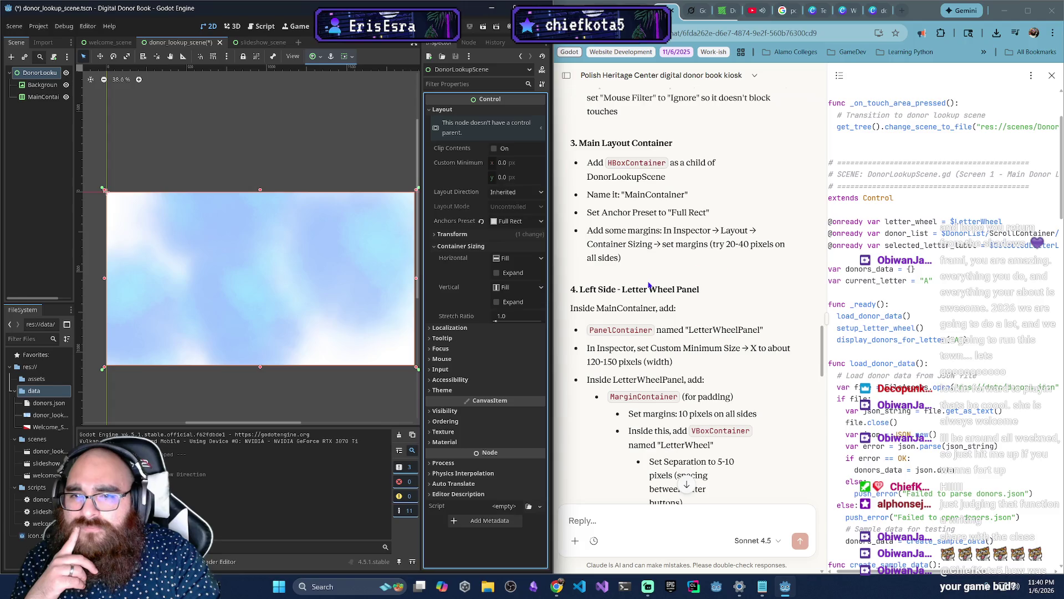
{"action": "left_click", "coordinate": [26, 99]}
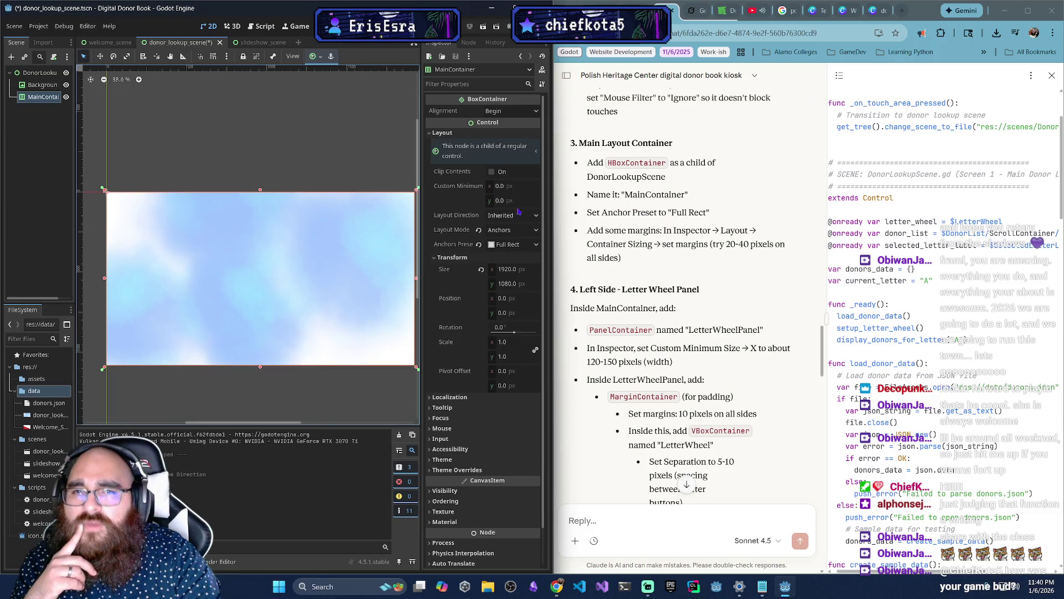
{"action": "mouse_move", "coordinate": [478, 98]}
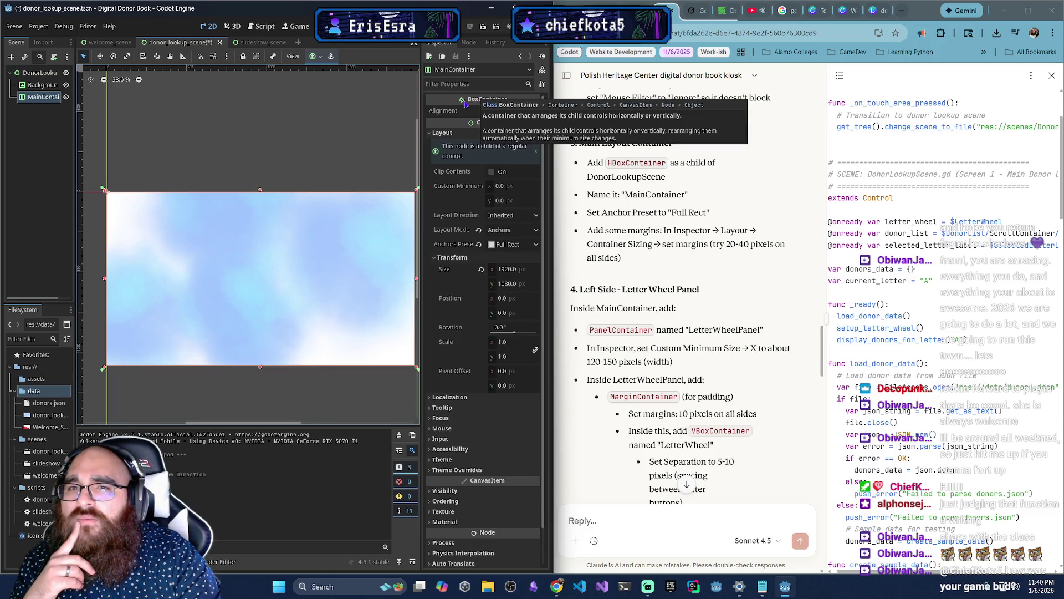
{"action": "right_click", "coordinate": [30, 95]}
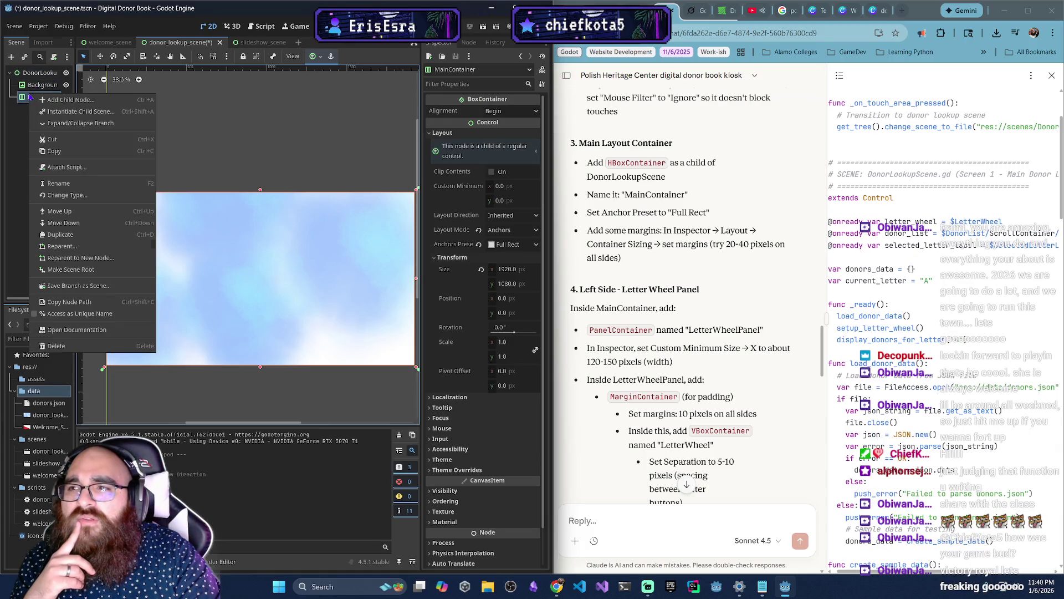
- Delete the MainContainer node and confirm the deletion
{"action": "left_click", "coordinate": [22, 109]}
{"action": "right_click", "coordinate": [32, 98]}
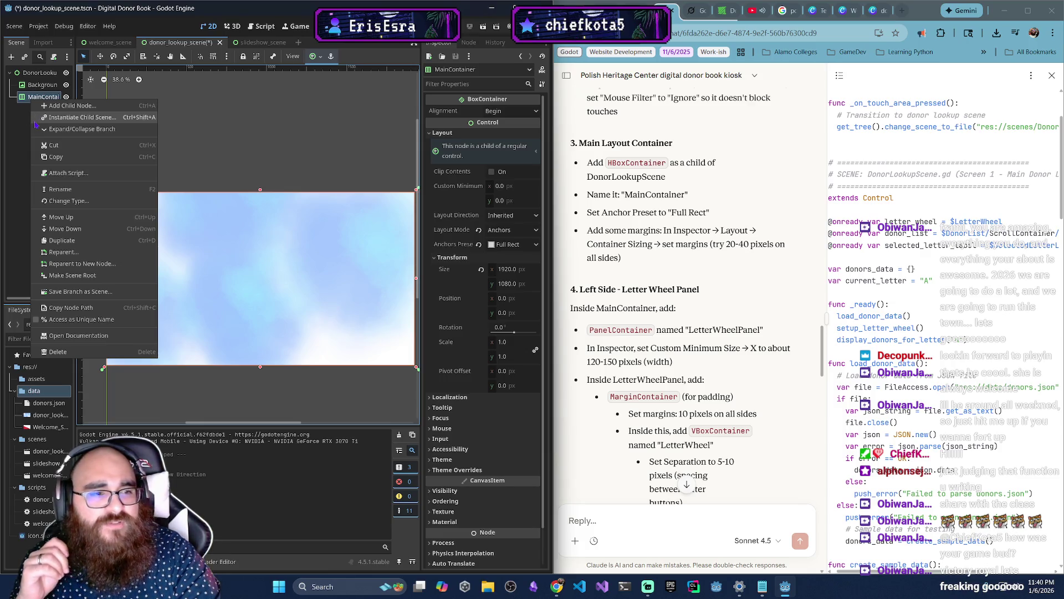
{"action": "left_click", "coordinate": [5, 127]}
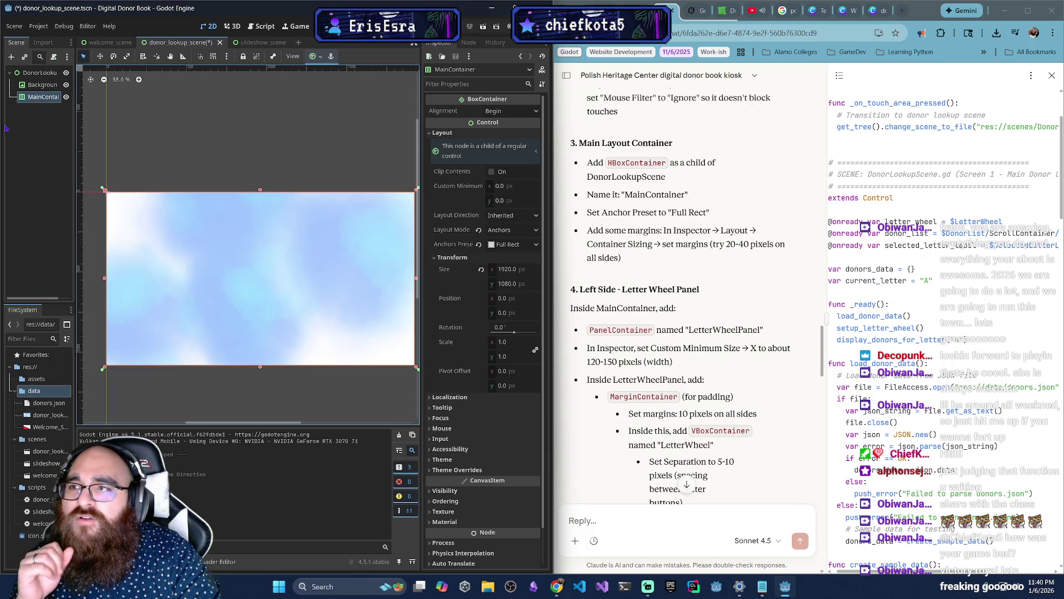
{"action": "key", "text": "Delete"}
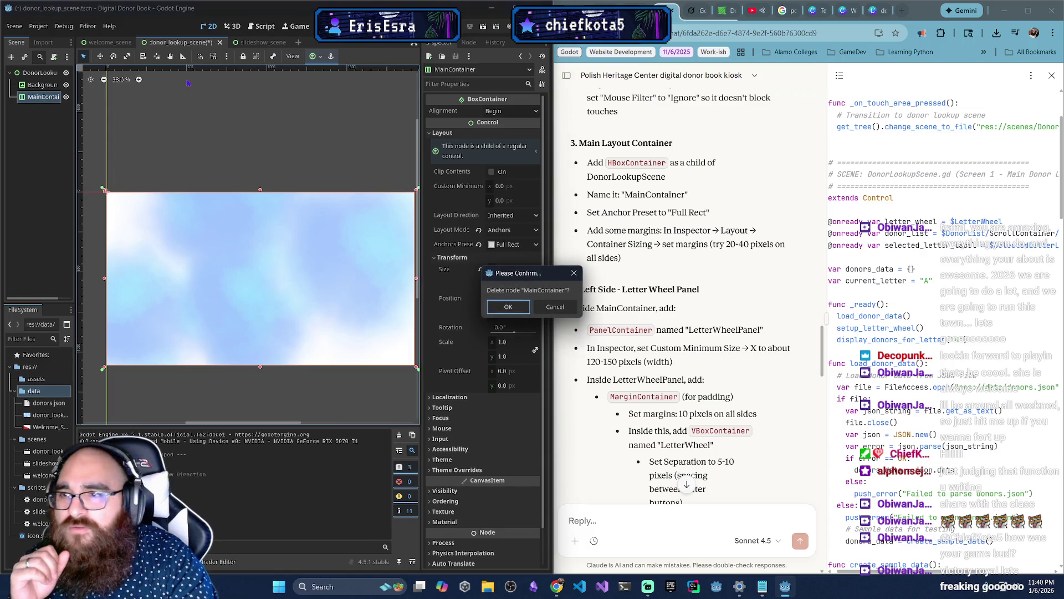
{"action": "left_click", "coordinate": [508, 306]}
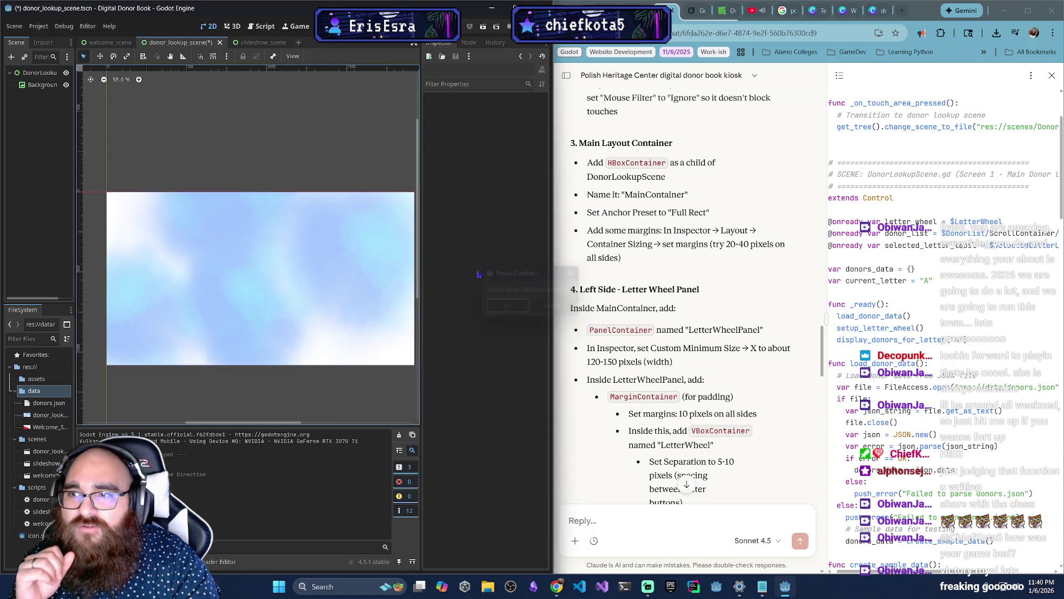
- Add a new HBoxContainer child under the DonorLookupScene root
{"action": "right_click", "coordinate": [51, 75]}
{"action": "left_click", "coordinate": [53, 78]}
{"action": "type", "text": "hb"}
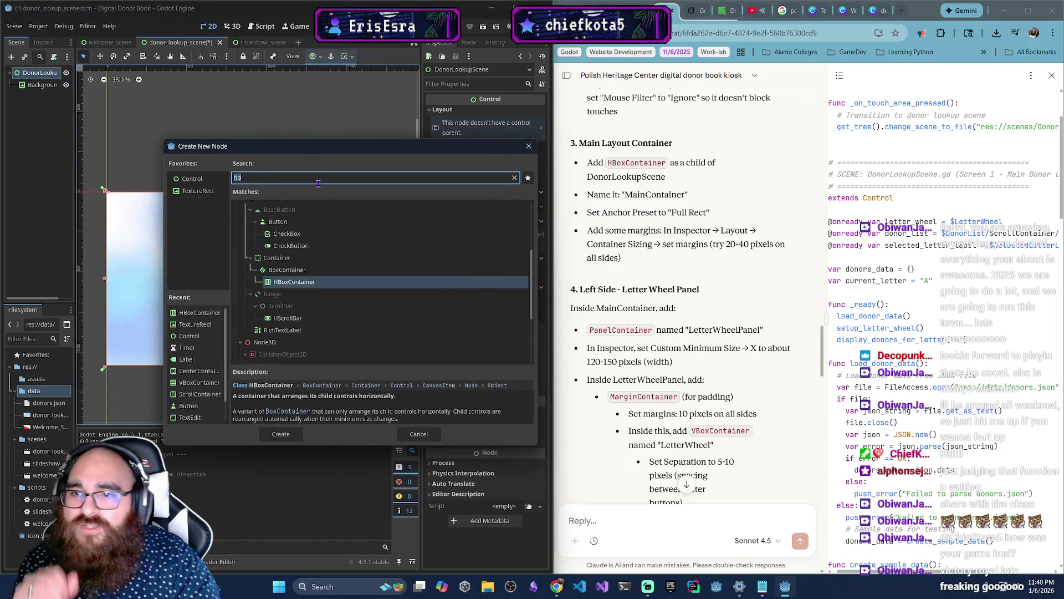
{"action": "left_click", "coordinate": [283, 283]}
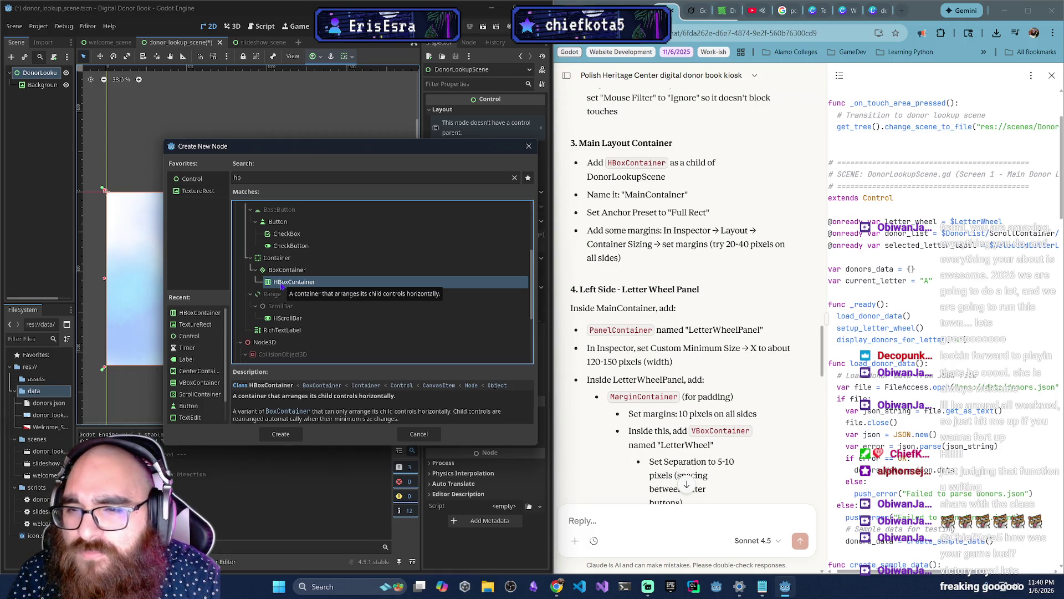
{"action": "double_click", "coordinate": [281, 286]}
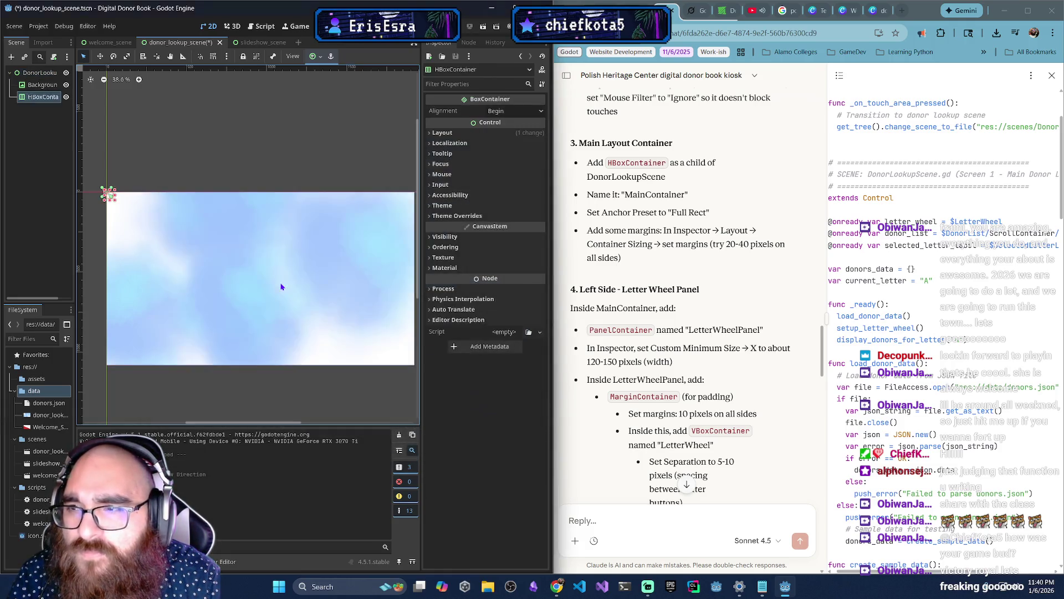
- Select the new HBoxContainer and try its layout direction options, returning to Inherited
{"action": "left_click", "coordinate": [37, 99]}
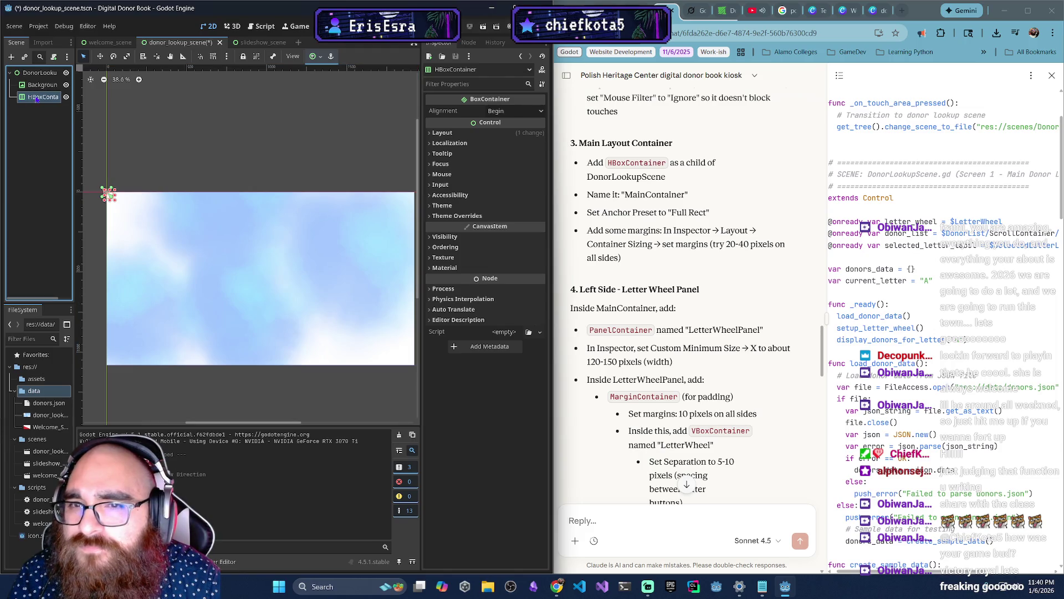
{"action": "left_click", "coordinate": [432, 134]}
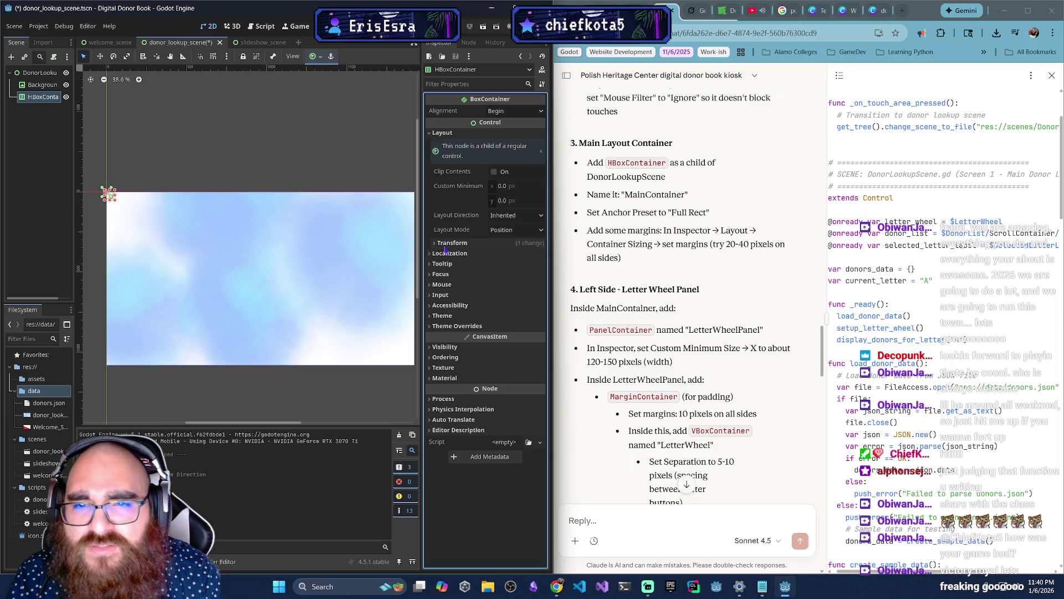
{"action": "left_click", "coordinate": [514, 216]}
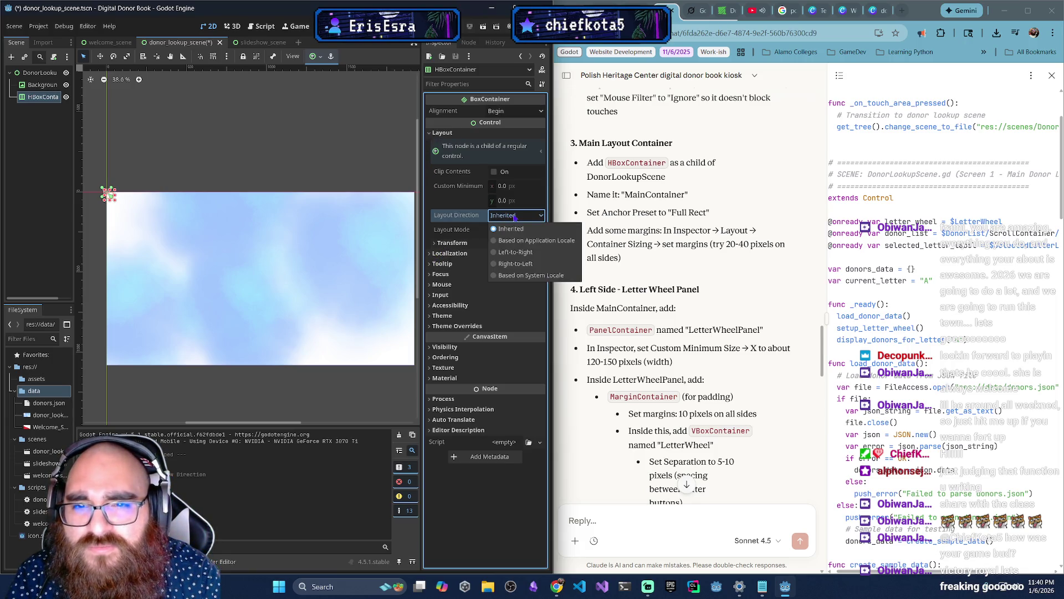
{"action": "left_click", "coordinate": [533, 241]}
{"action": "left_click", "coordinate": [516, 228]}
{"action": "left_click", "coordinate": [515, 216]}
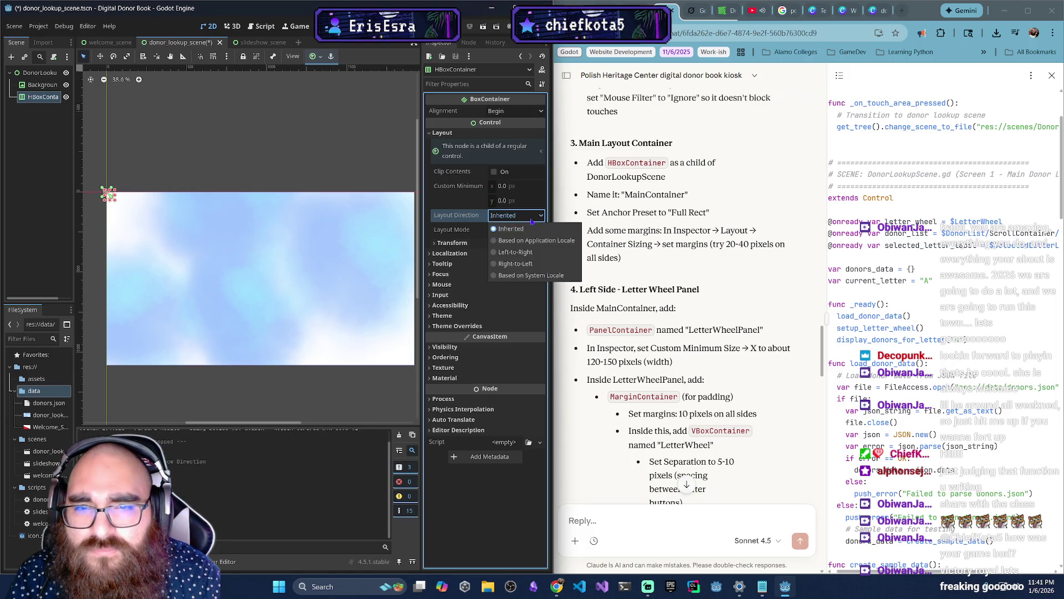
- Keep layout direction Inherited and leave the root's horizontal sizing at Fill
{"action": "left_click", "coordinate": [193, 165]}
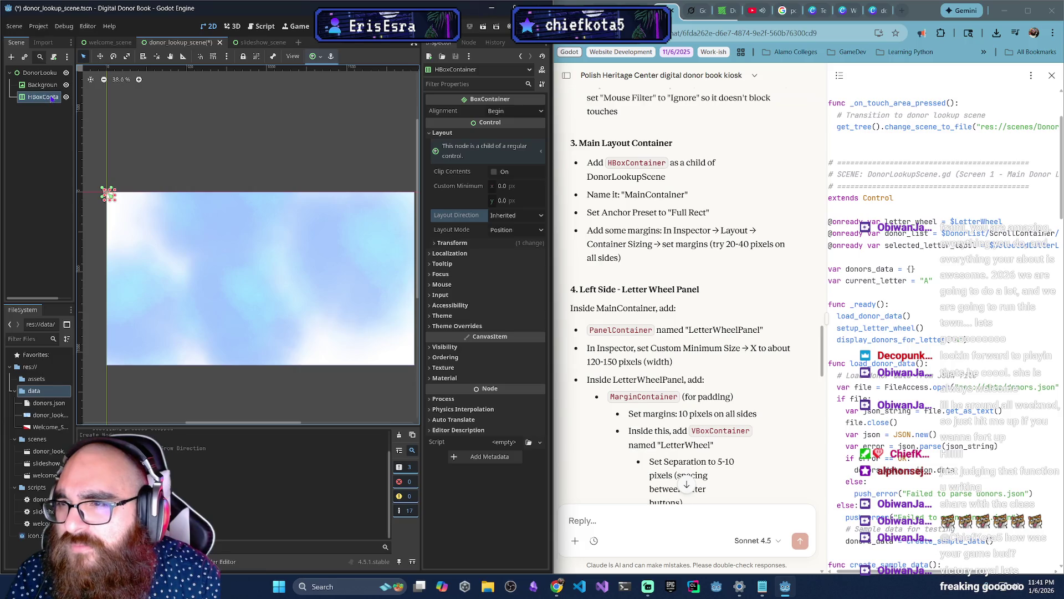
{"action": "left_click", "coordinate": [39, 73]}
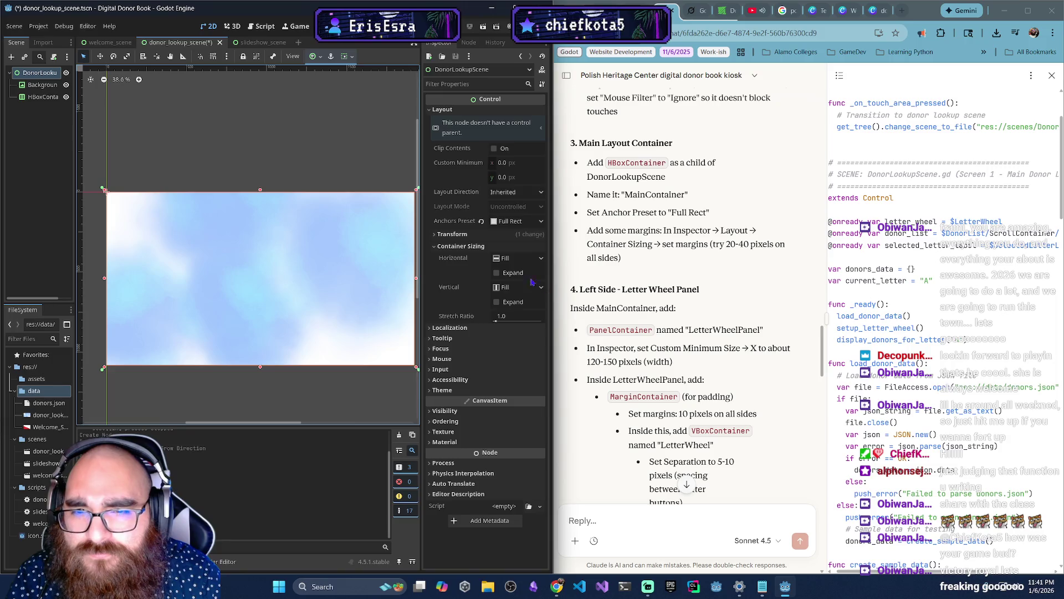
{"action": "left_click", "coordinate": [534, 258]}
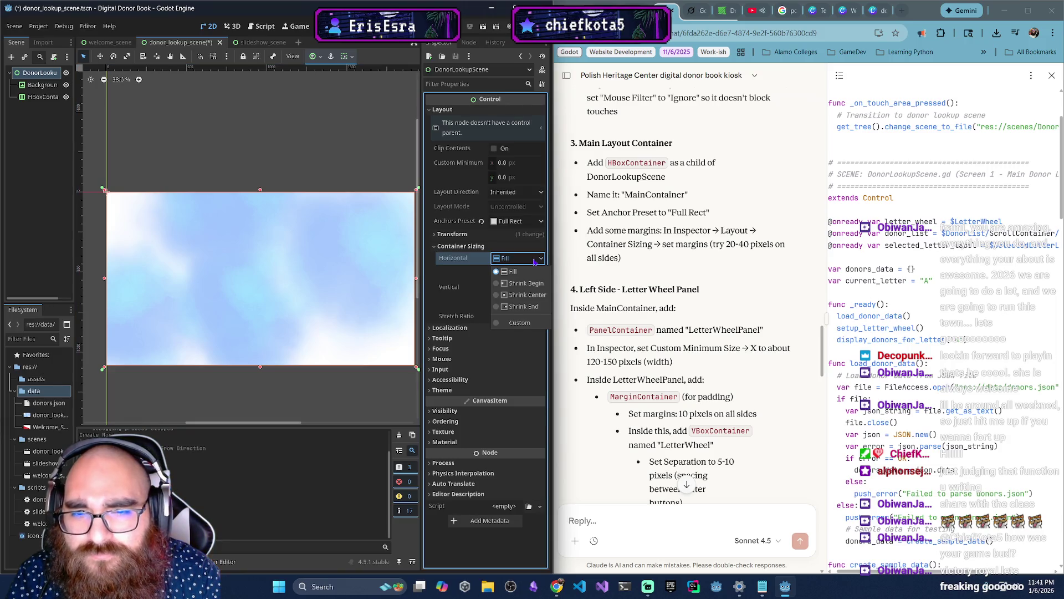
{"action": "left_click", "coordinate": [533, 259]}
{"action": "left_click", "coordinate": [26, 74]}
{"action": "left_click", "coordinate": [42, 85]}
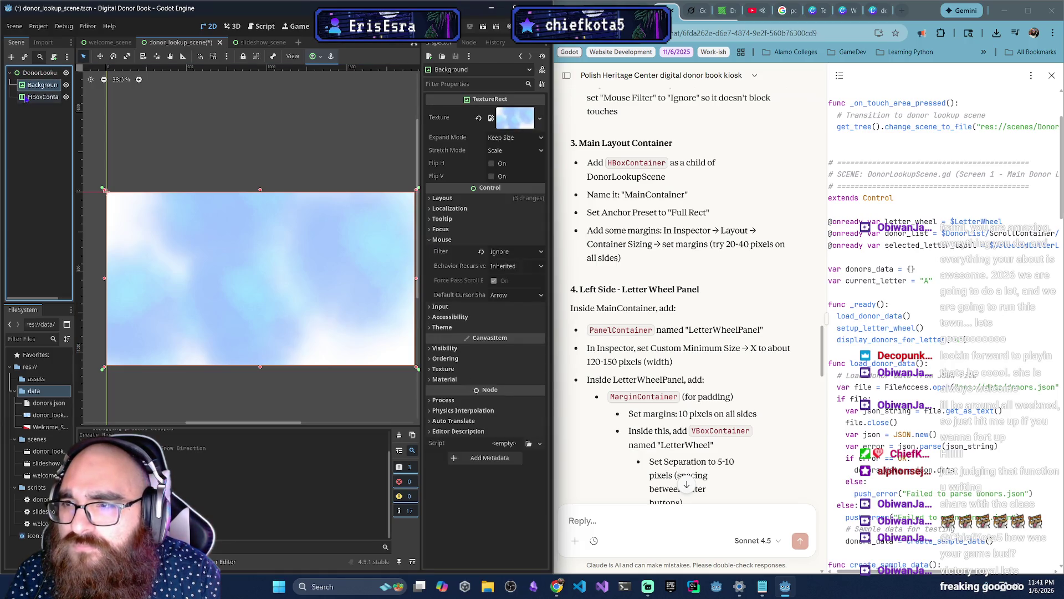
- Select the HBoxContainer and apply the Full Rect anchor preset
{"action": "left_click", "coordinate": [42, 97]}
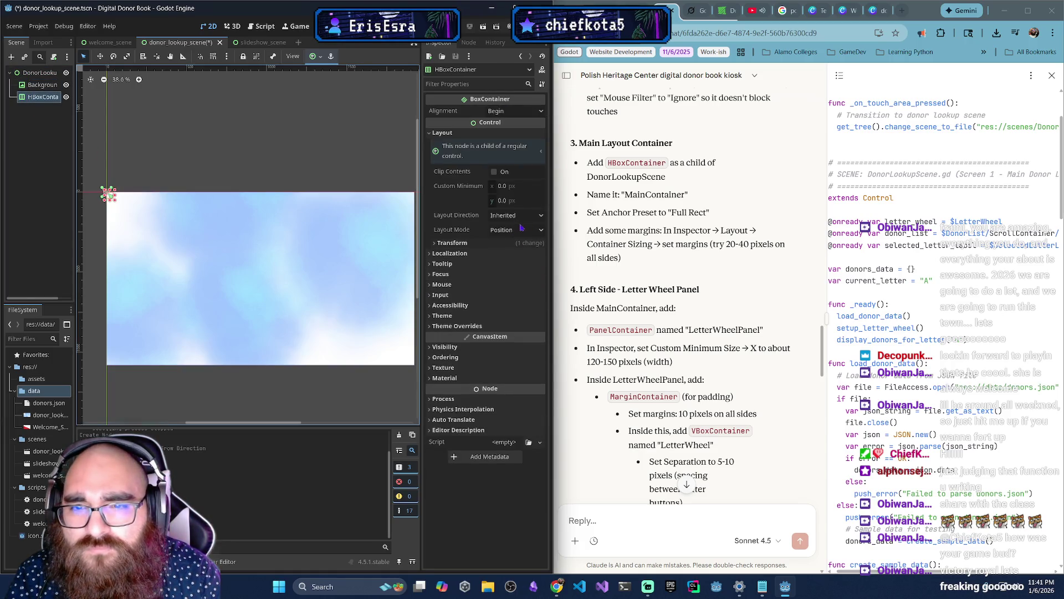
{"action": "left_click", "coordinate": [318, 58]}
{"action": "left_click", "coordinate": [318, 58]}
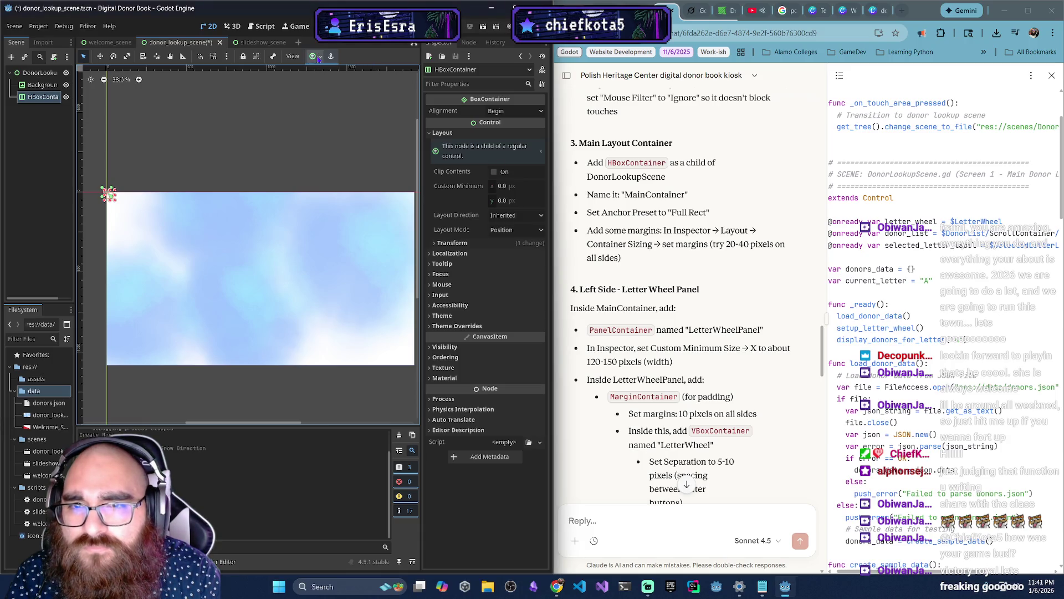
{"action": "left_click", "coordinate": [511, 151]}
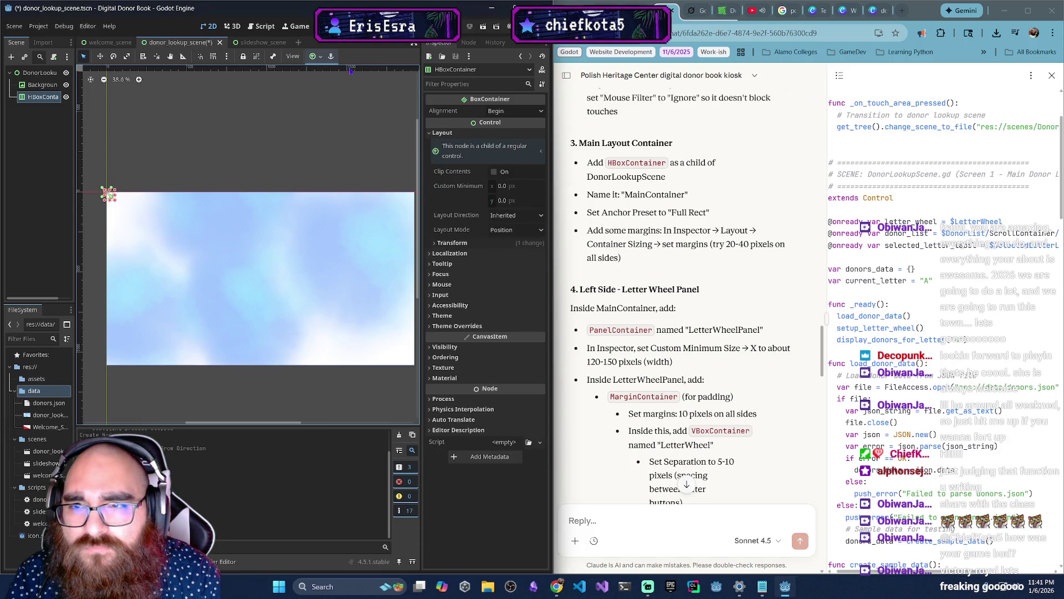
{"action": "left_click", "coordinate": [313, 56]}
{"action": "left_click", "coordinate": [362, 133]}
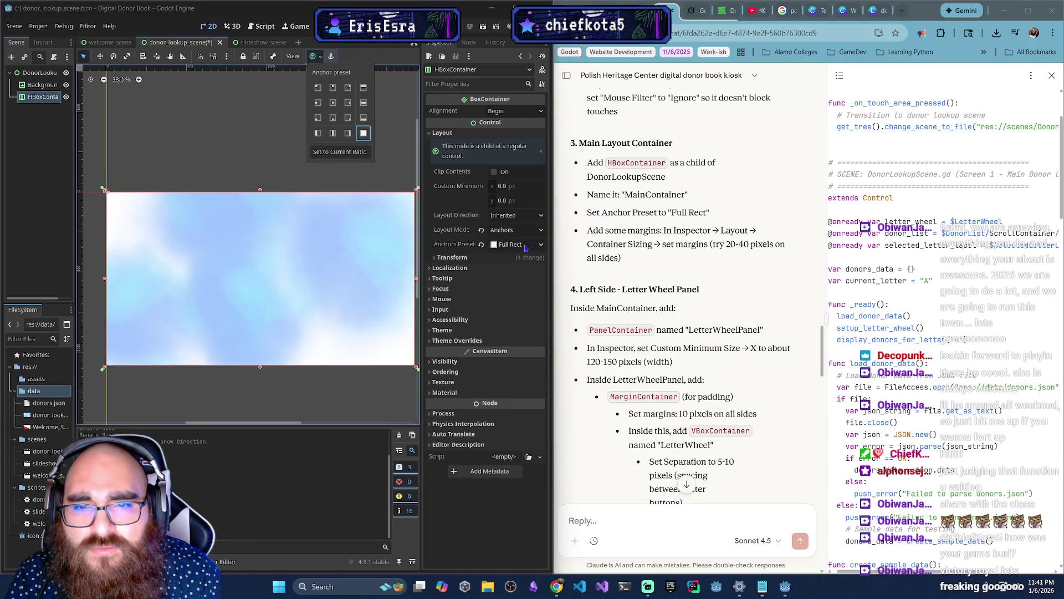
- Save the donor lookup scene and undo the stray width change in Transform
{"action": "left_click", "coordinate": [391, 63]}
{"action": "key", "text": "ctrl+s"}
{"action": "left_click", "coordinate": [433, 257]}
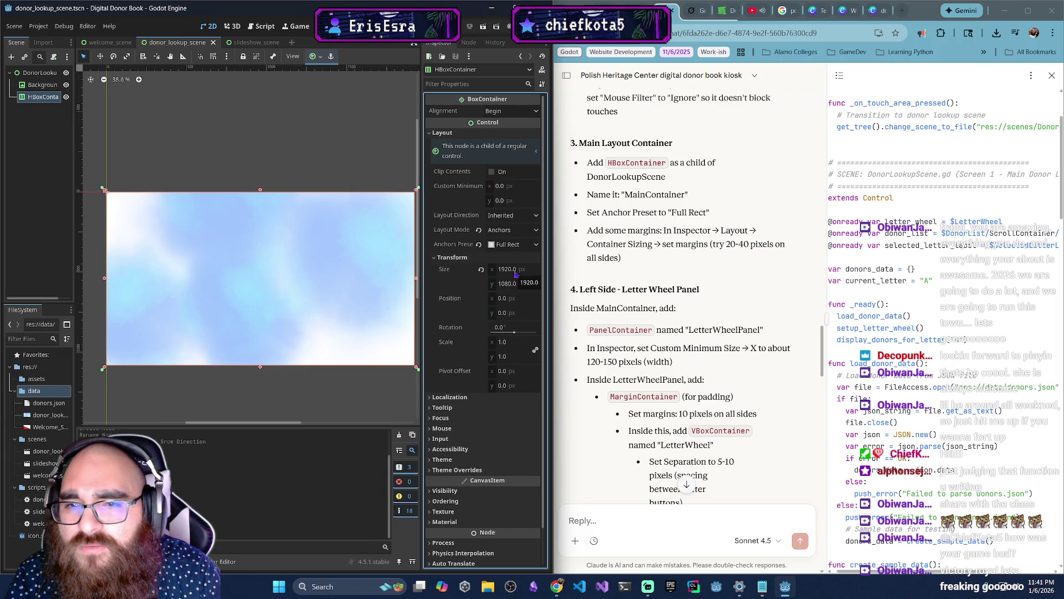
{"action": "left_click_drag", "start_coordinate": [515, 273], "coordinate": [513, 274]}
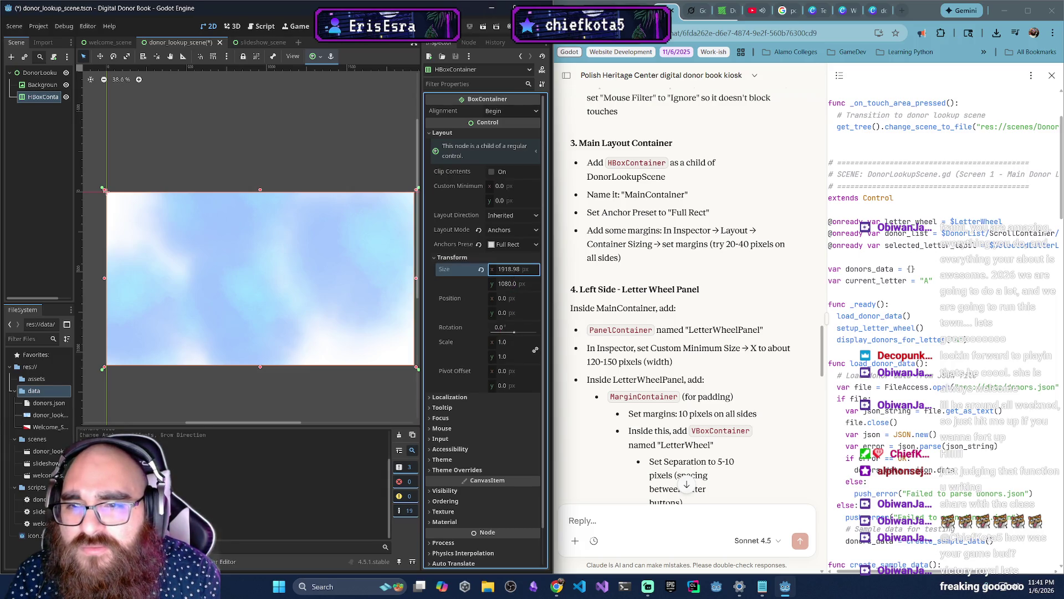
{"action": "key", "text": "ctrl+z"}
- Set the HBoxContainer's size to 1880 wide by 1040 high
{"action": "left_click", "coordinate": [510, 273]}
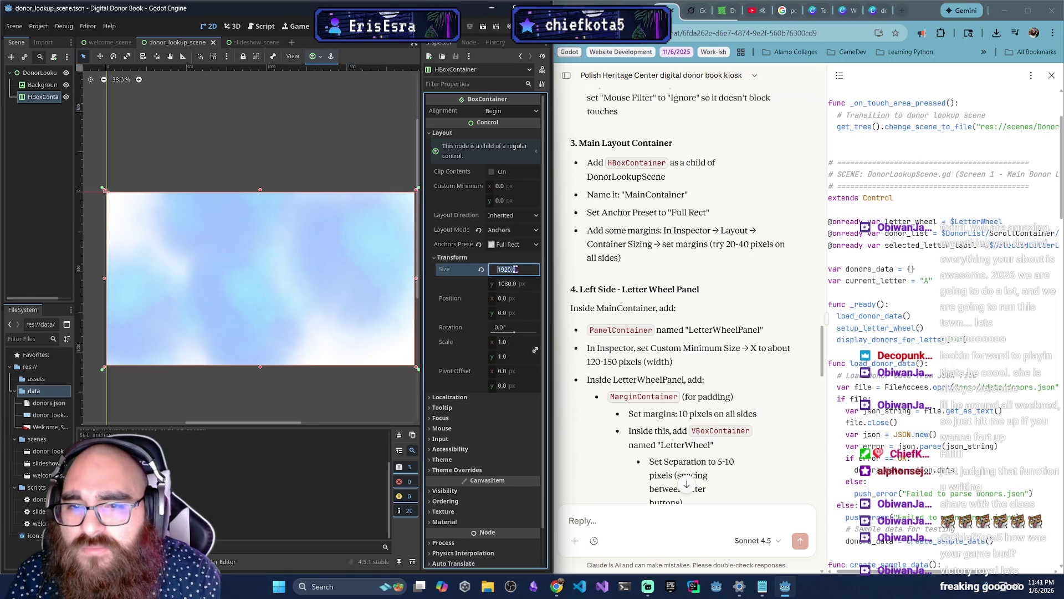
{"action": "type", "text": "190"}
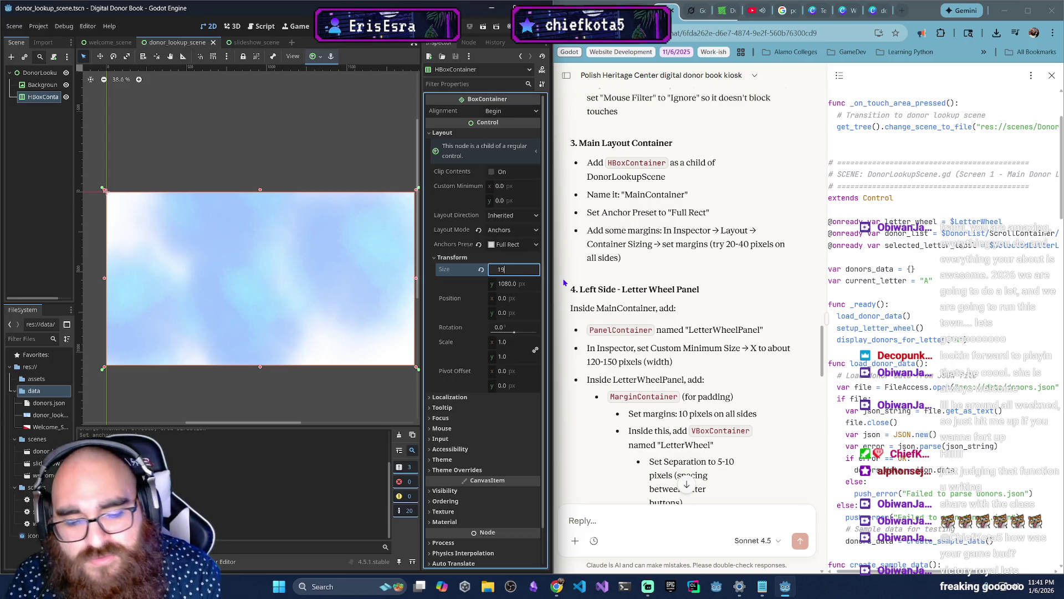
{"action": "key", "text": "BackSpace"}
{"action": "key", "text": "BackSpace"}
{"action": "type", "text": "1880"}
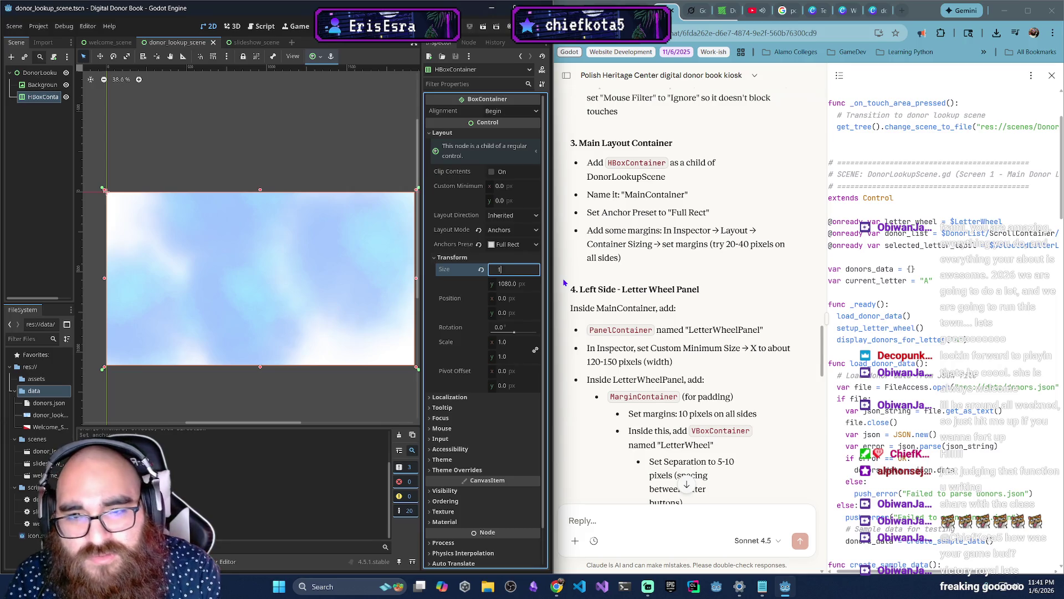
{"action": "left_click", "coordinate": [506, 285]}
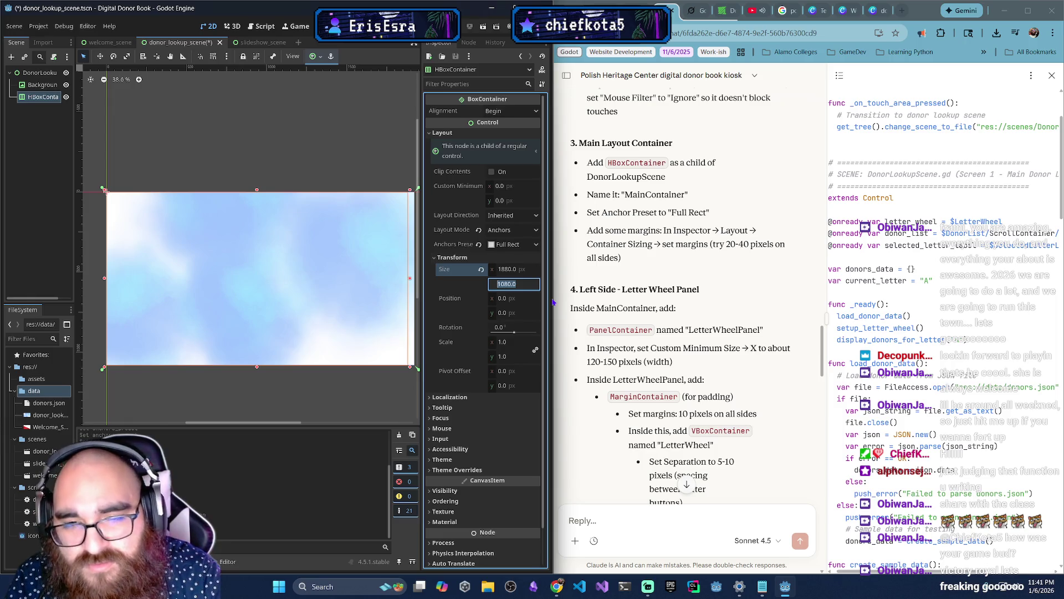
{"action": "type", "text": "1040"}
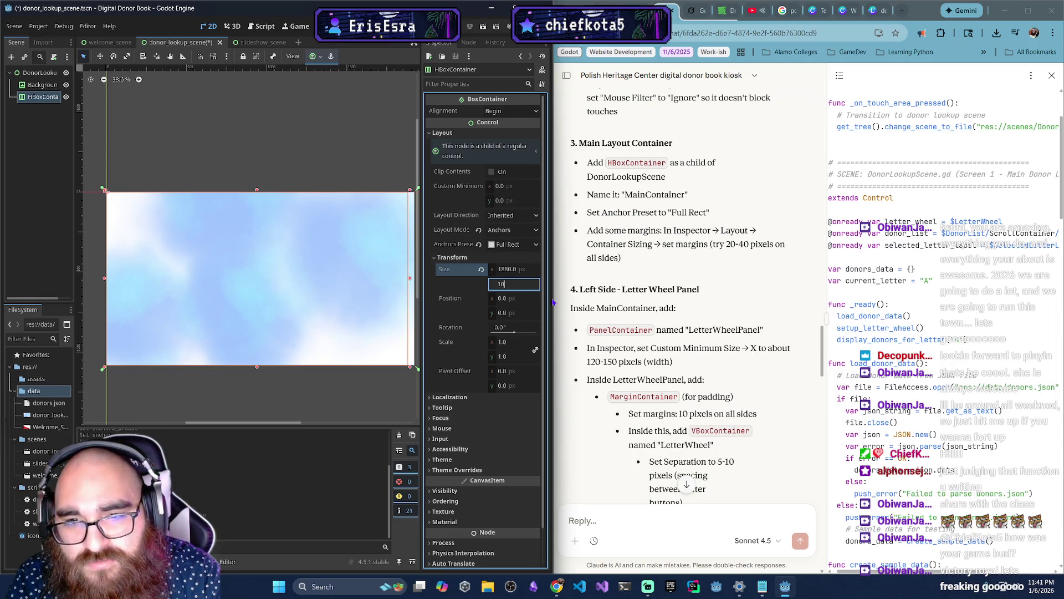
{"action": "key", "text": "Return"}
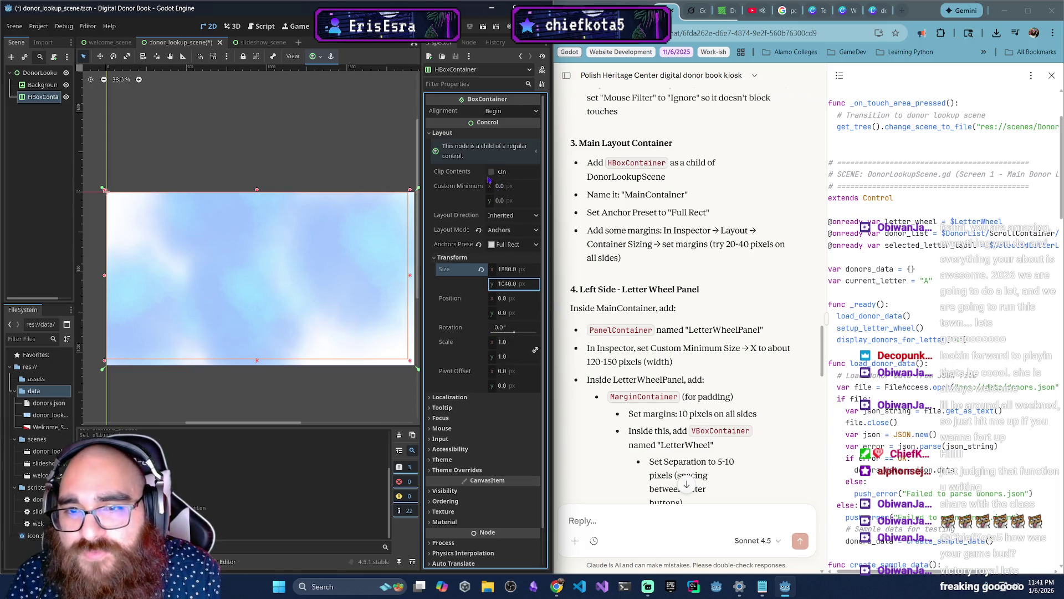
- Try Center alignment for the container's children, then set it back to Begin
{"action": "left_click", "coordinate": [530, 113]}
{"action": "left_click", "coordinate": [501, 136]}
{"action": "left_click", "coordinate": [524, 111]}
{"action": "left_click", "coordinate": [501, 124]}
- Try the Center and Full Rect anchor presets, enabling Set to Current Ratio
{"action": "left_click", "coordinate": [320, 58]}
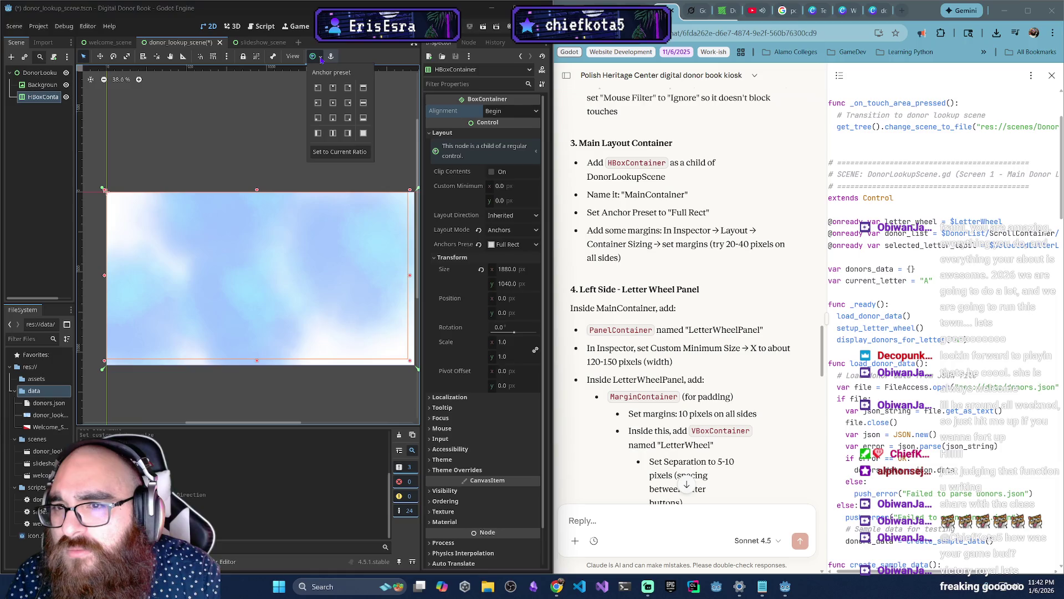
{"action": "left_click", "coordinate": [332, 103]}
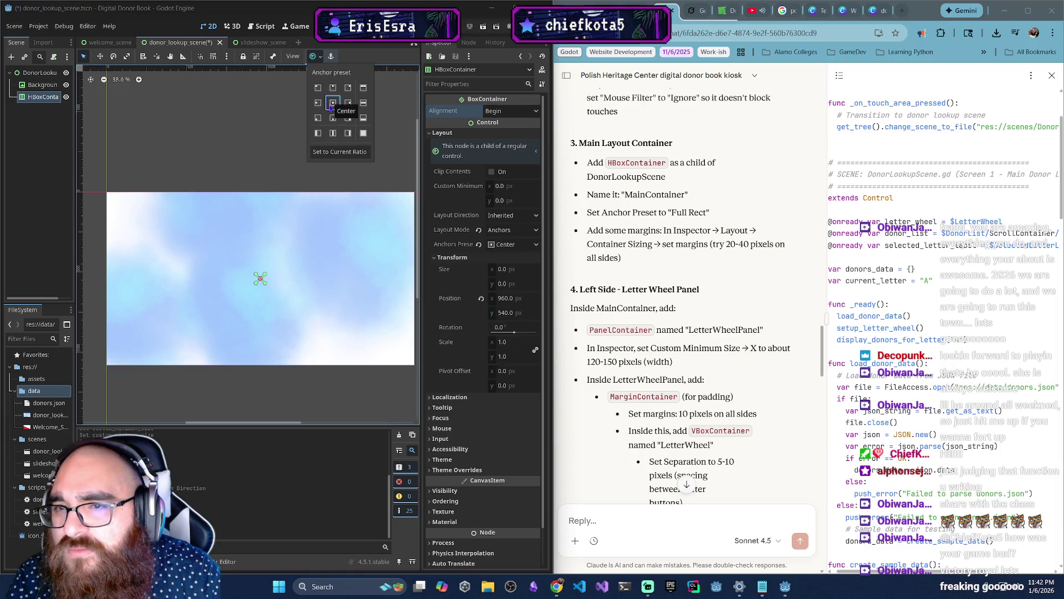
{"action": "left_click", "coordinate": [364, 134]}
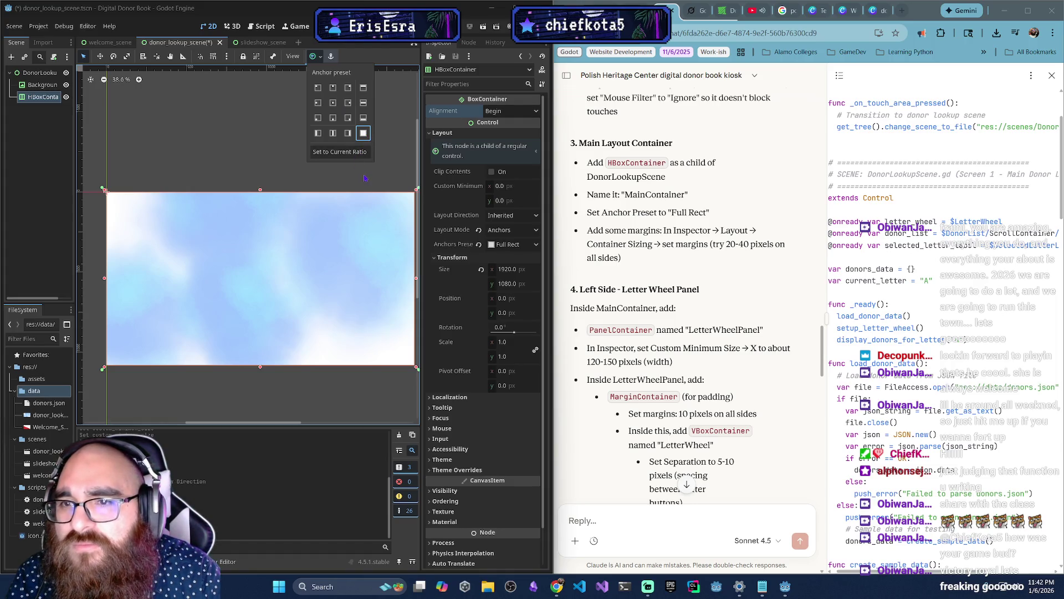
{"action": "left_click", "coordinate": [358, 153]}
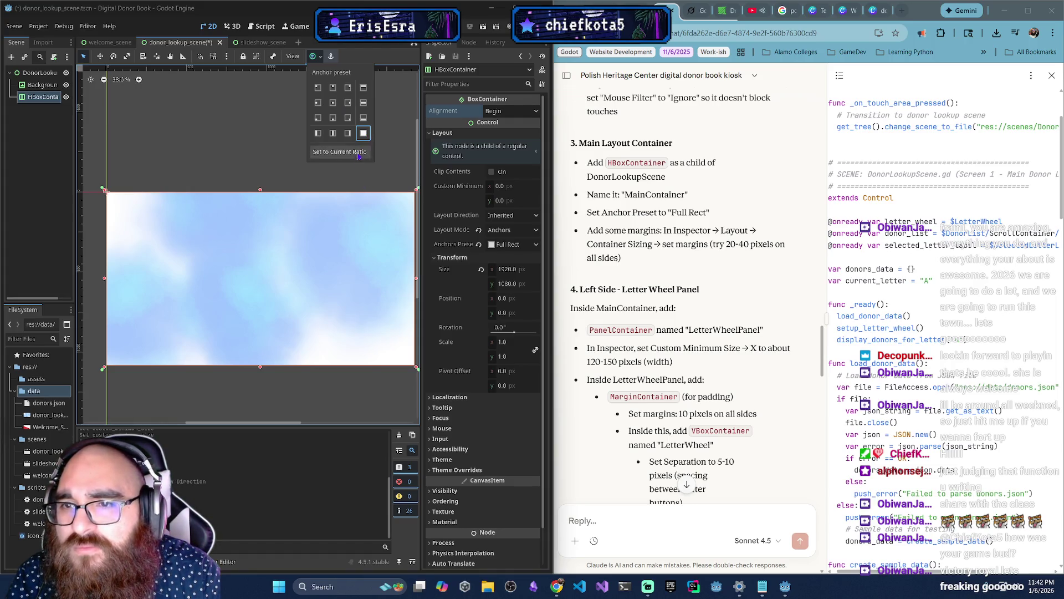
{"action": "left_click", "coordinate": [359, 153]}
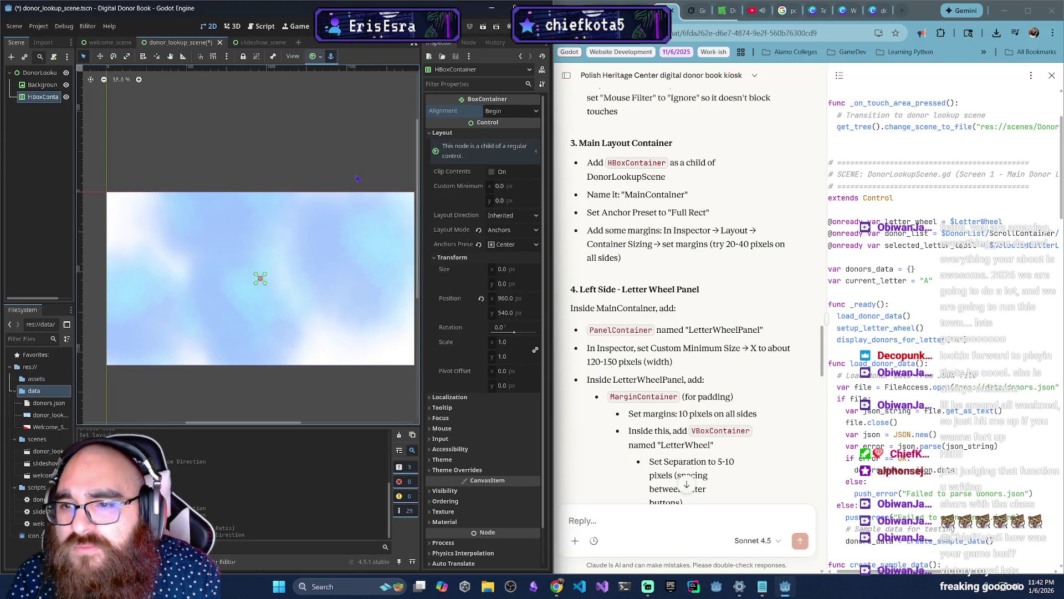
- Reapply Full Rect with current-ratio anchors so the 1880×1040 container shows a Custom preset
{"action": "left_click", "coordinate": [314, 56]}
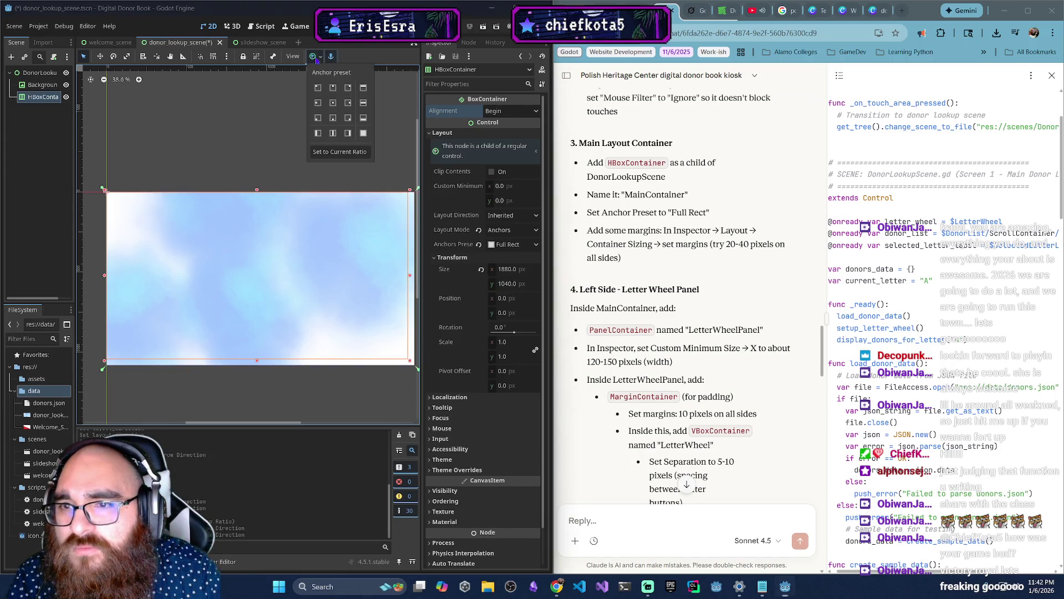
{"action": "left_click", "coordinate": [327, 153]}
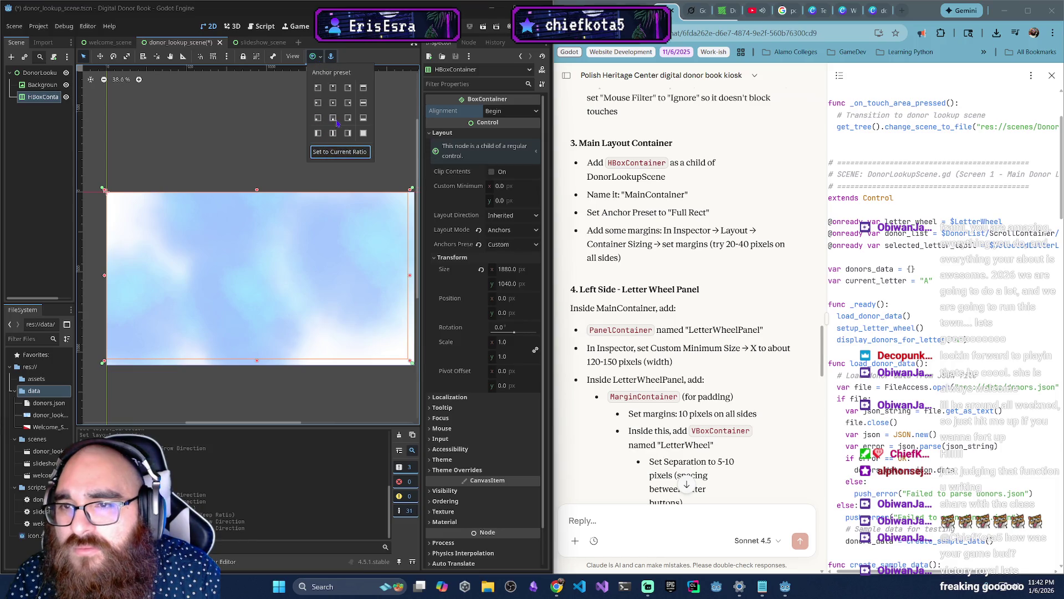
{"action": "left_click", "coordinate": [362, 134]}
{"action": "left_click", "coordinate": [348, 152]}
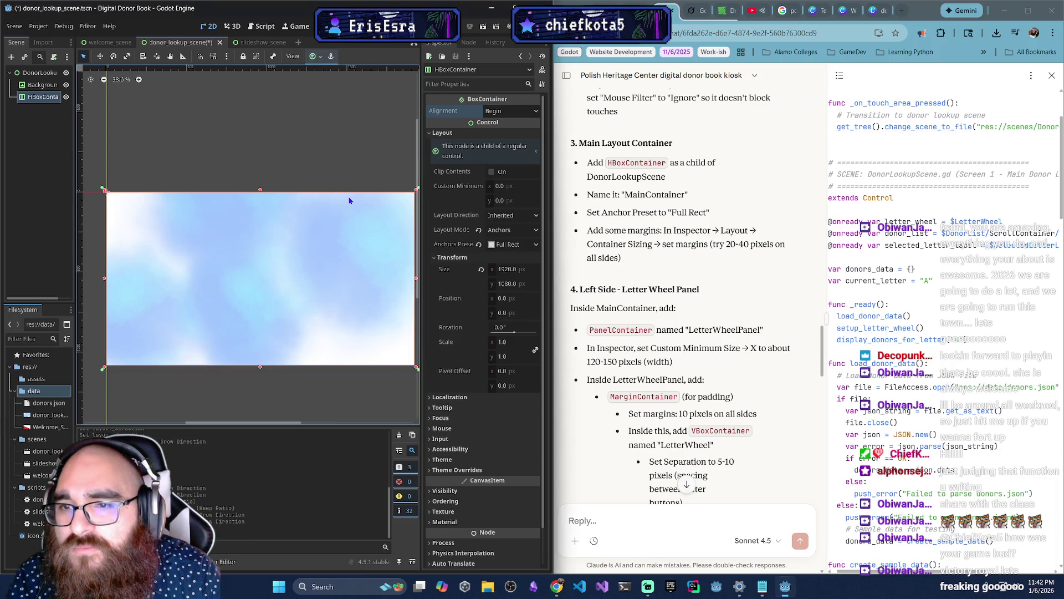
{"action": "left_click", "coordinate": [314, 56]}
{"action": "left_click", "coordinate": [333, 88]}
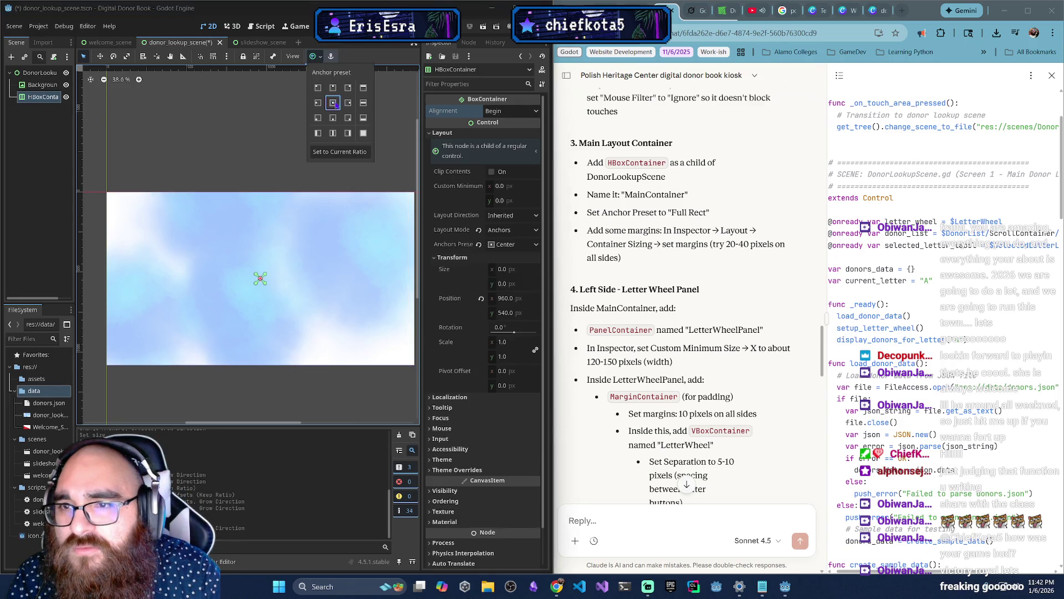
{"action": "left_click", "coordinate": [339, 152]}
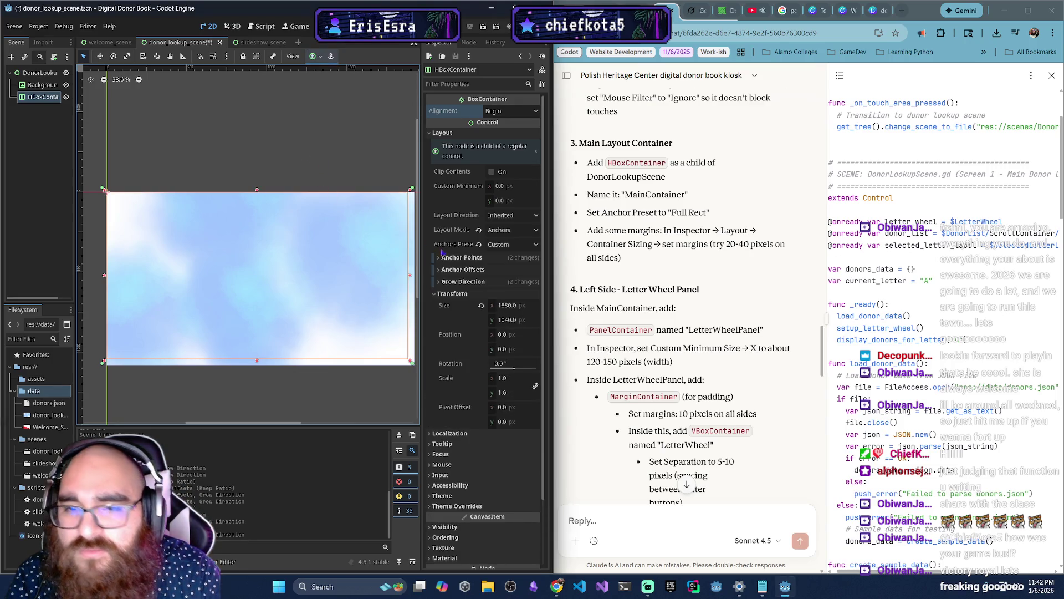
- Drag the HBoxContainer on the canvas to move it down near the corner
{"action": "left_click_drag", "start_coordinate": [311, 176], "coordinate": [266, 152]}
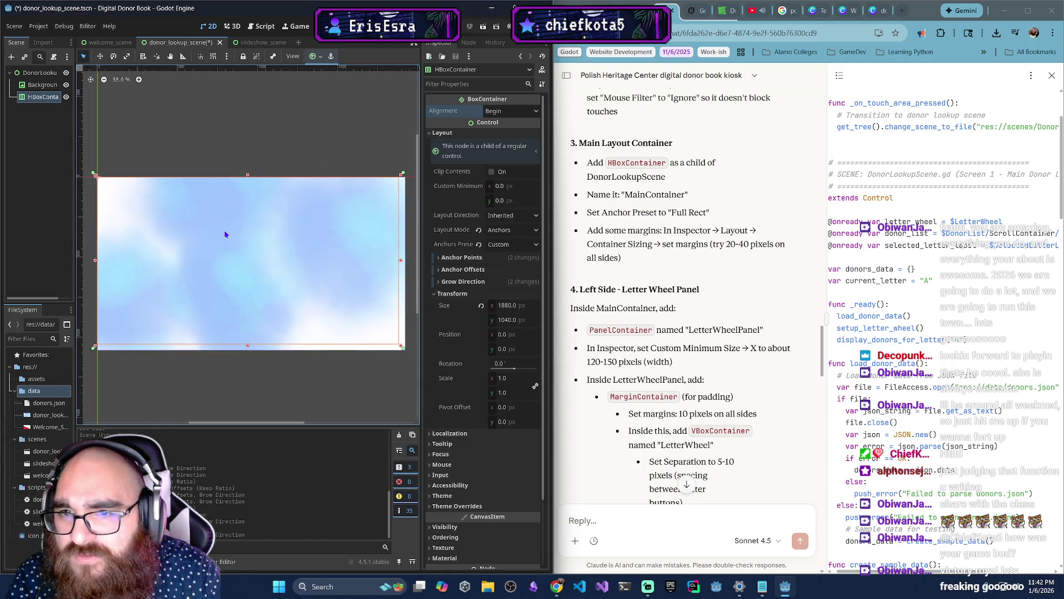
{"action": "left_click_drag", "start_coordinate": [233, 246], "coordinate": [240, 249]}
{"action": "left_click", "coordinate": [99, 56]}
{"action": "left_click_drag", "start_coordinate": [240, 248], "coordinate": [240, 249]}
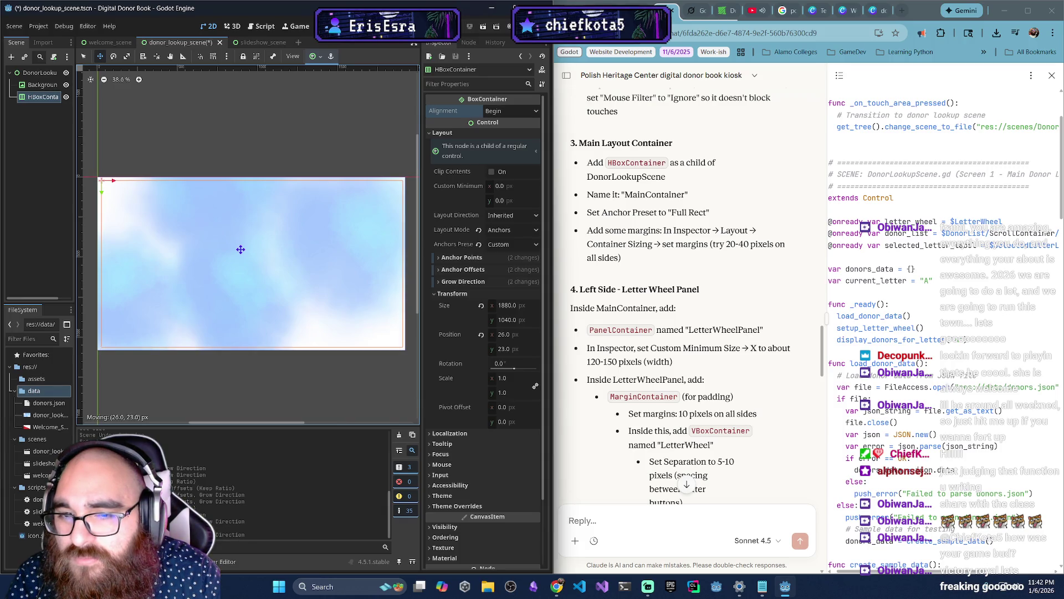
{"action": "left_click_drag", "start_coordinate": [240, 250], "coordinate": [240, 249]}
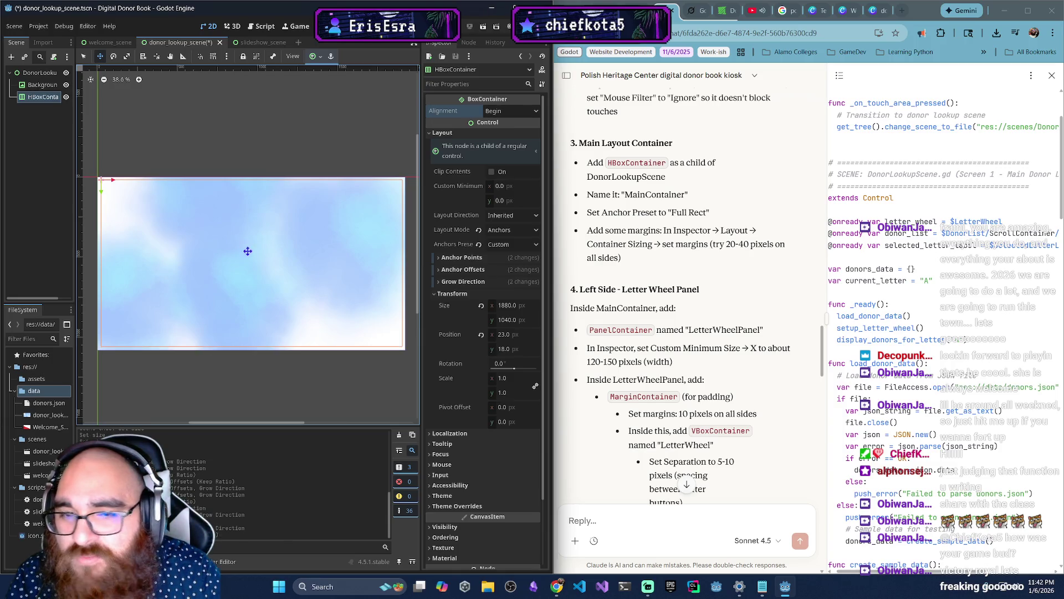
- Set the container's Transform Position to X 20 and Y 20, undoing a stray nudge
{"action": "left_click", "coordinate": [505, 334]}
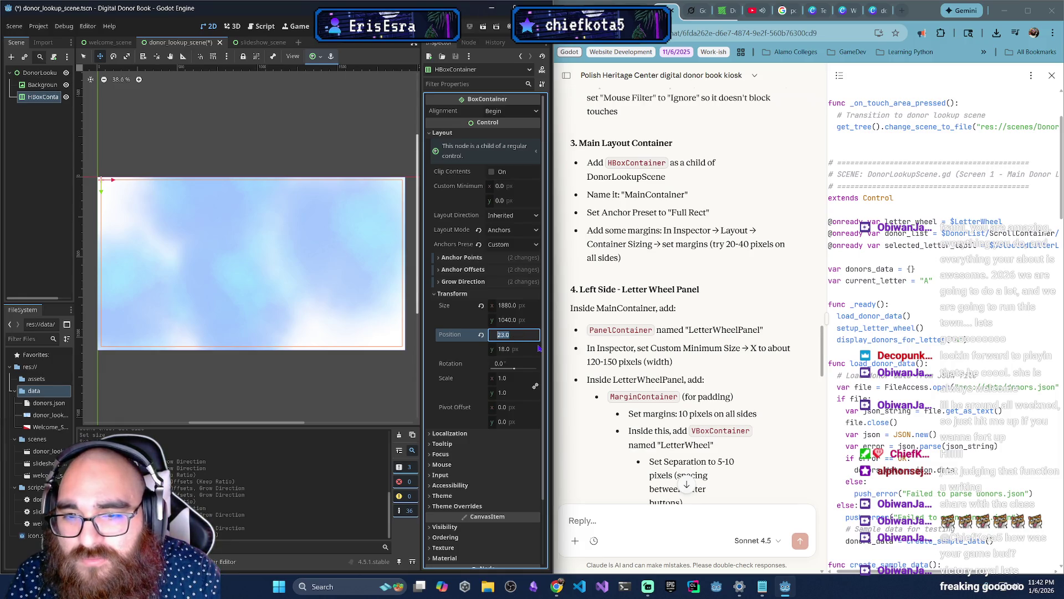
{"action": "type", "text": "20"}
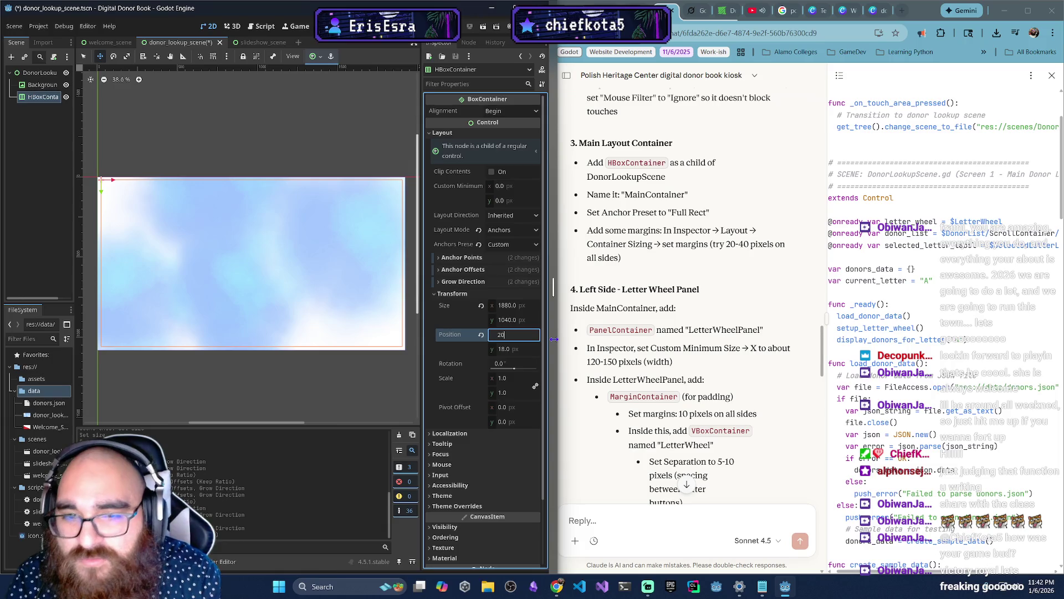
{"action": "key", "text": "Tab"}
{"action": "type", "text": "2"}
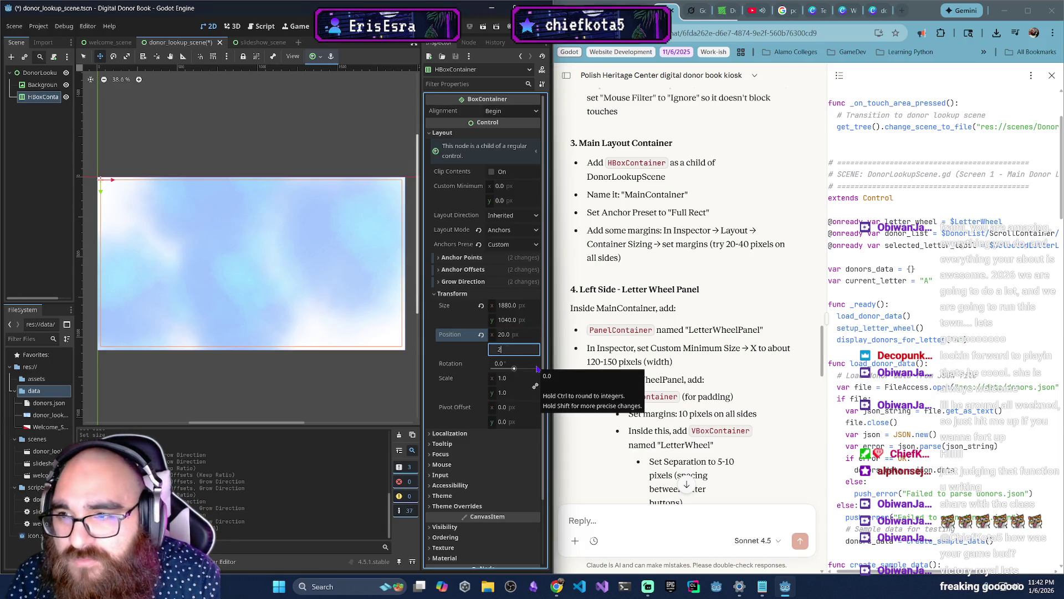
{"action": "key", "text": "Return"}
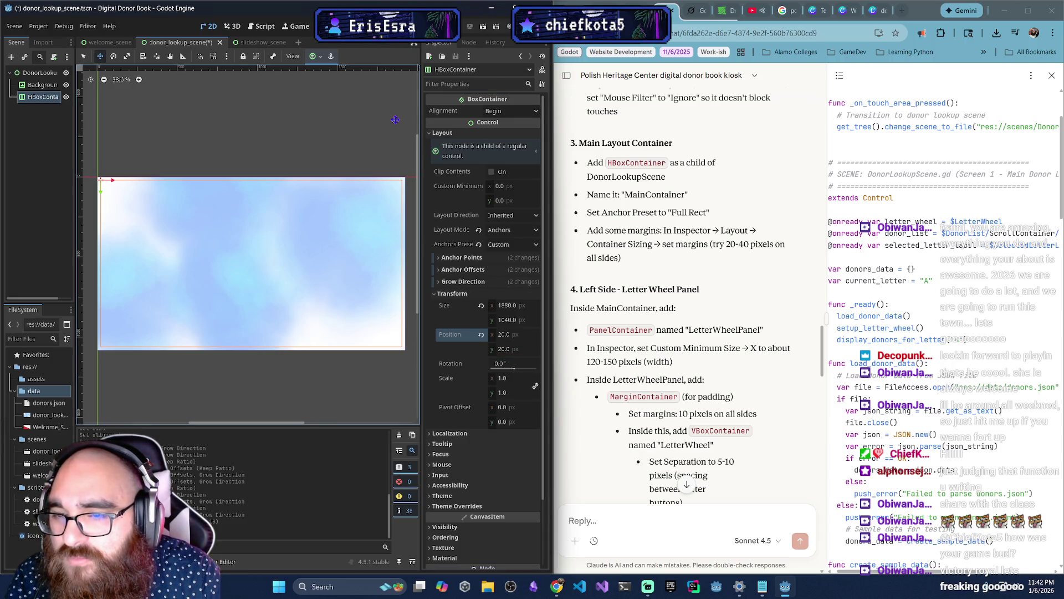
{"action": "key", "text": "Down"}
{"action": "key", "text": "Down"}
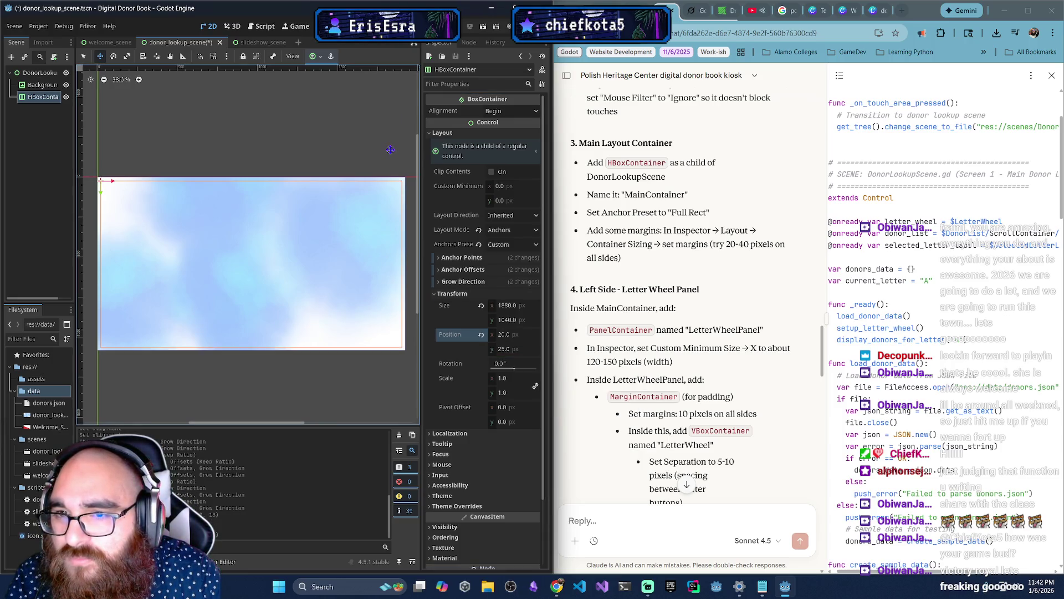
{"action": "key", "text": "ctrl+z"}
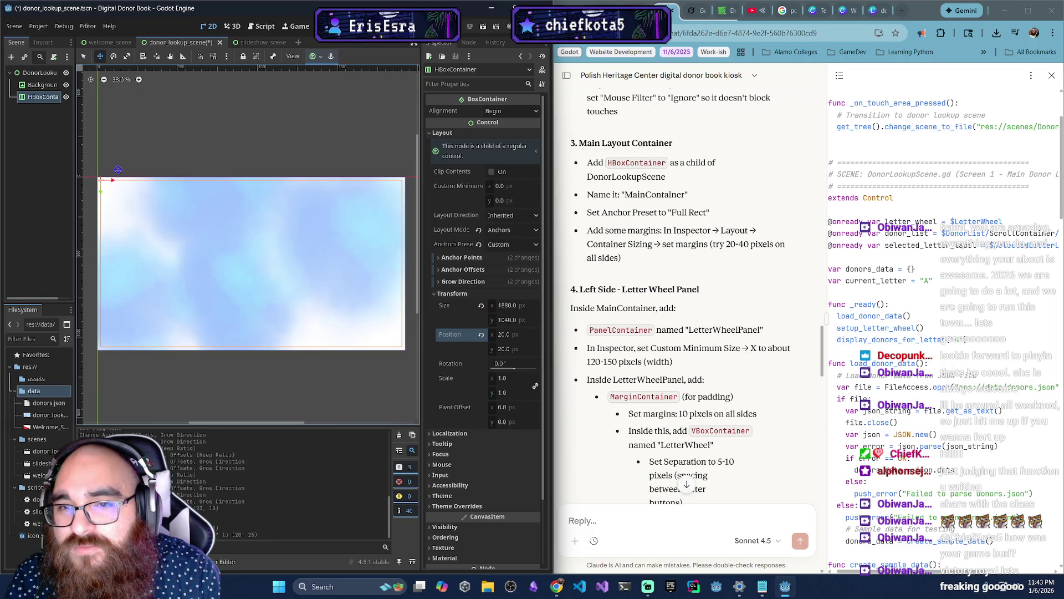
- Check the anchors preset options in the Inspector and leave them unchanged
{"action": "left_click", "coordinate": [503, 249]}
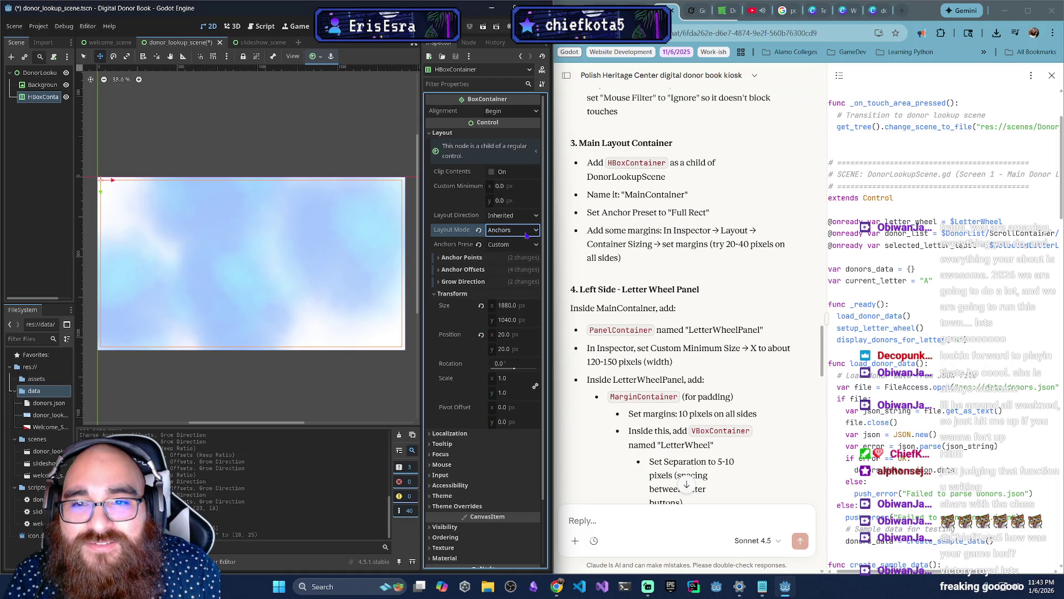
{"action": "left_click", "coordinate": [526, 235]}
{"action": "left_click", "coordinate": [526, 235]}
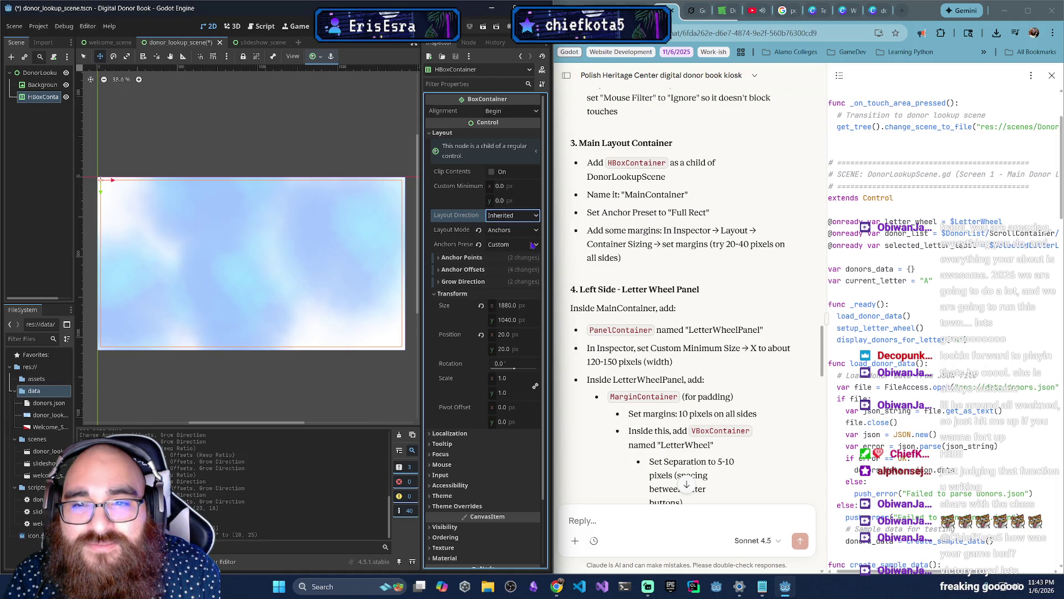
{"action": "left_click", "coordinate": [532, 245]}
{"action": "left_click", "coordinate": [531, 246]}
{"action": "left_click", "coordinate": [531, 246]}
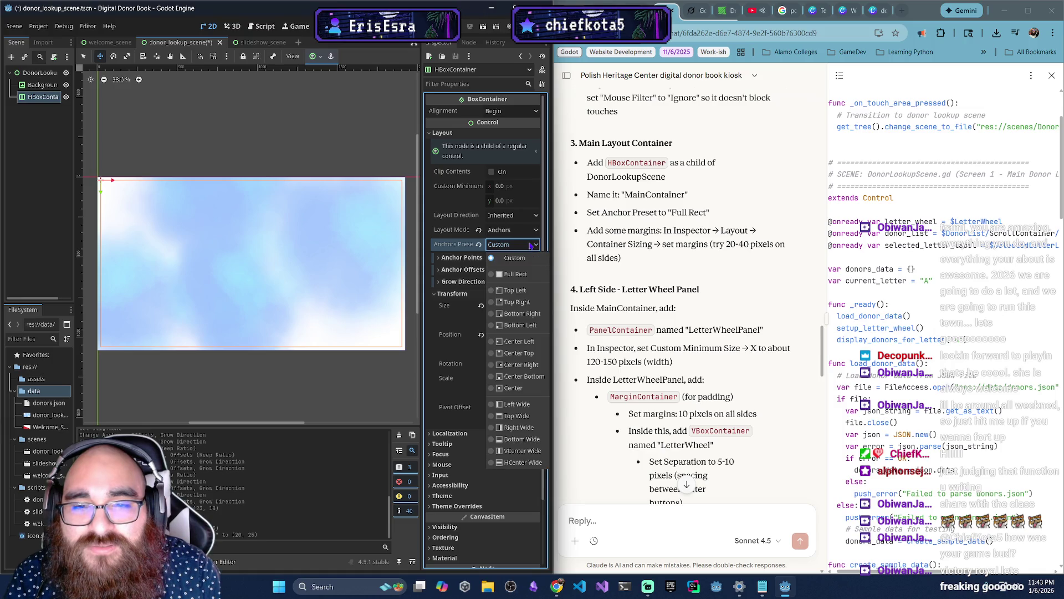
{"action": "left_click", "coordinate": [528, 246]}
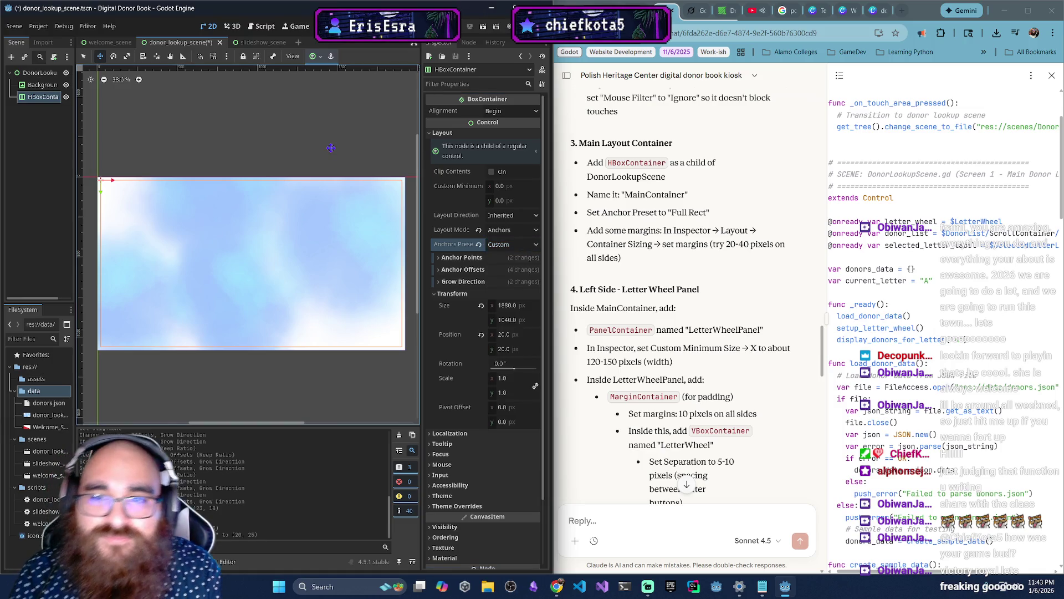